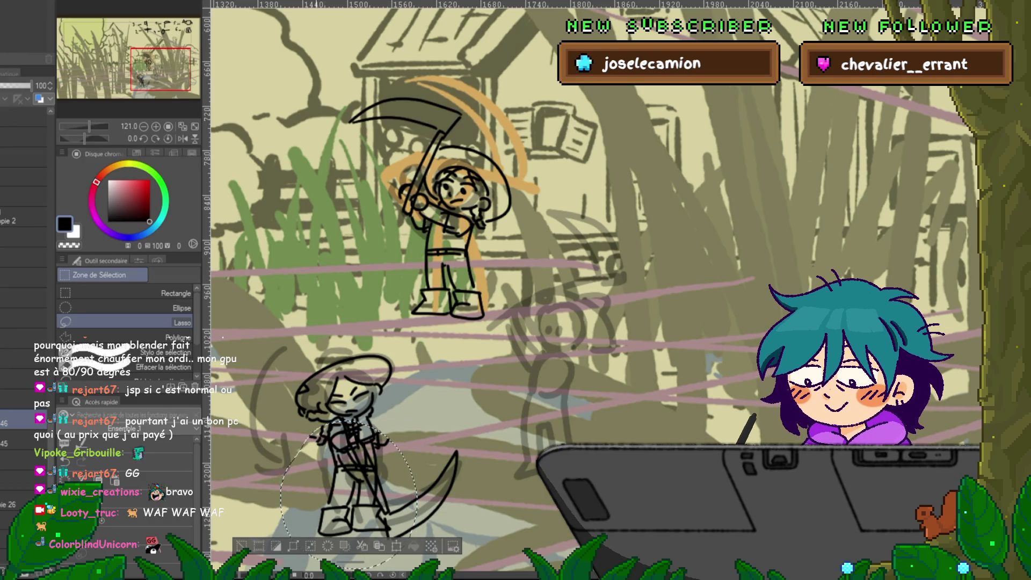
- Commit the pending transformation of the lower farmer sketch
{"action": "scroll", "coordinate": [354, 494], "scroll_direction": "down", "scroll_amount": 1}
{"action": "scroll", "coordinate": [359, 493], "scroll_direction": "down", "scroll_amount": 3}
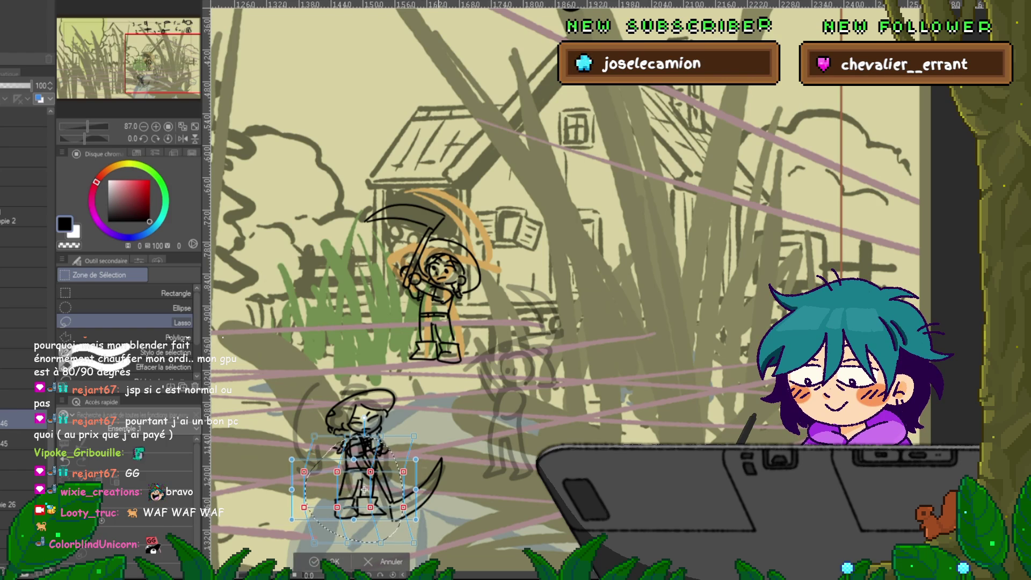
{"action": "key", "text": "Return"}
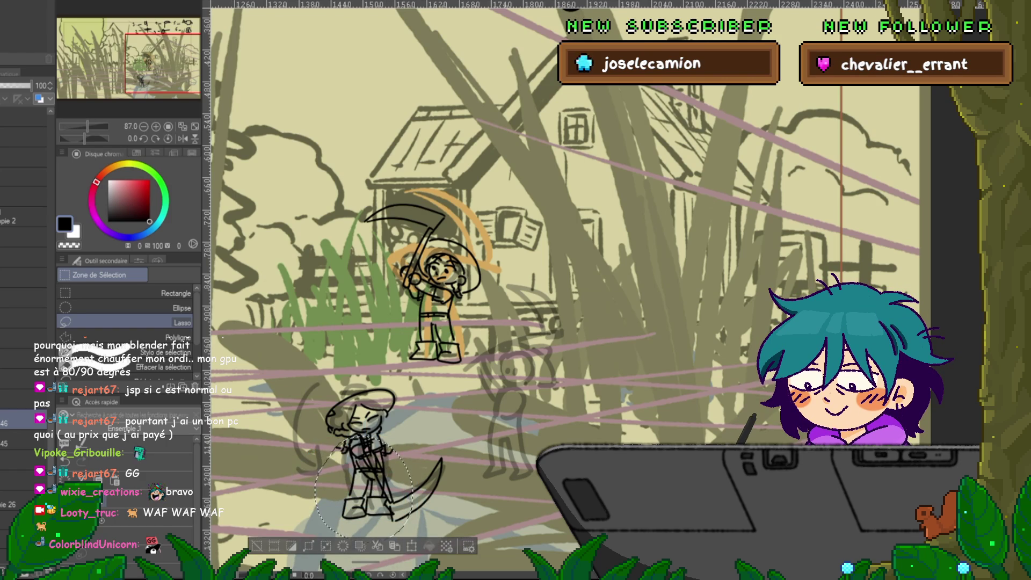
- Shift the lasso-selected lower farmer a few pixels left, commit it, and deselect
{"action": "key", "text": "ctrl+t"}
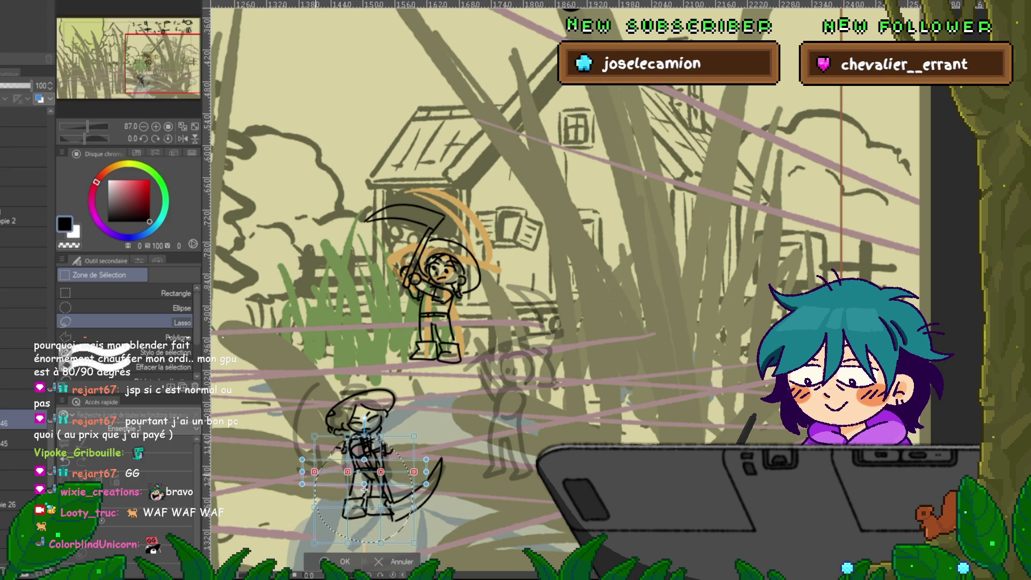
{"action": "left_click_drag", "start_coordinate": [364, 489], "coordinate": [362, 490]}
{"action": "key", "text": "Left"}
{"action": "key", "text": "Left"}
{"action": "key", "text": "Left"}
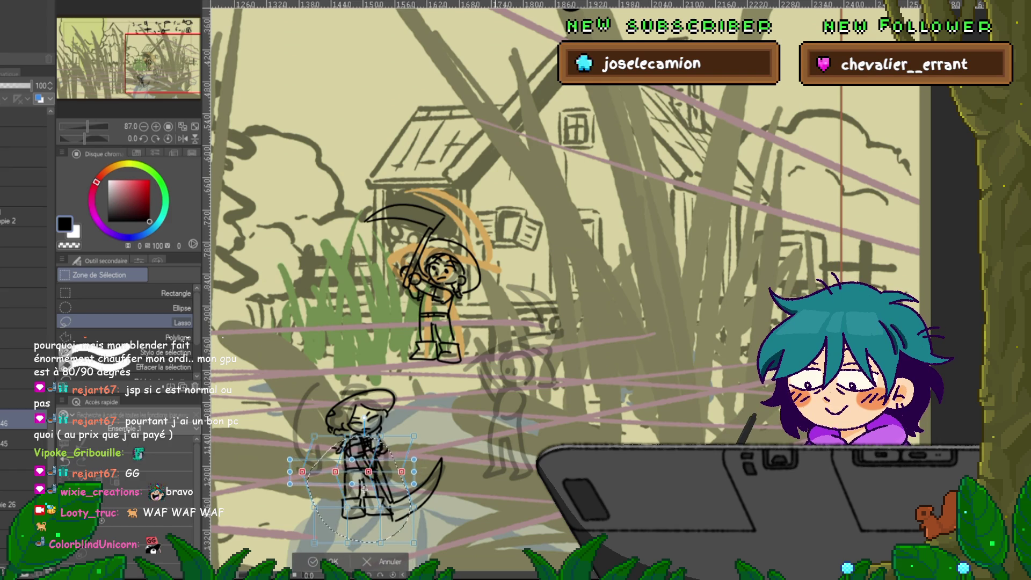
{"action": "key", "text": "Left"}
{"action": "key", "text": "Left"}
{"action": "key", "text": "Left"}
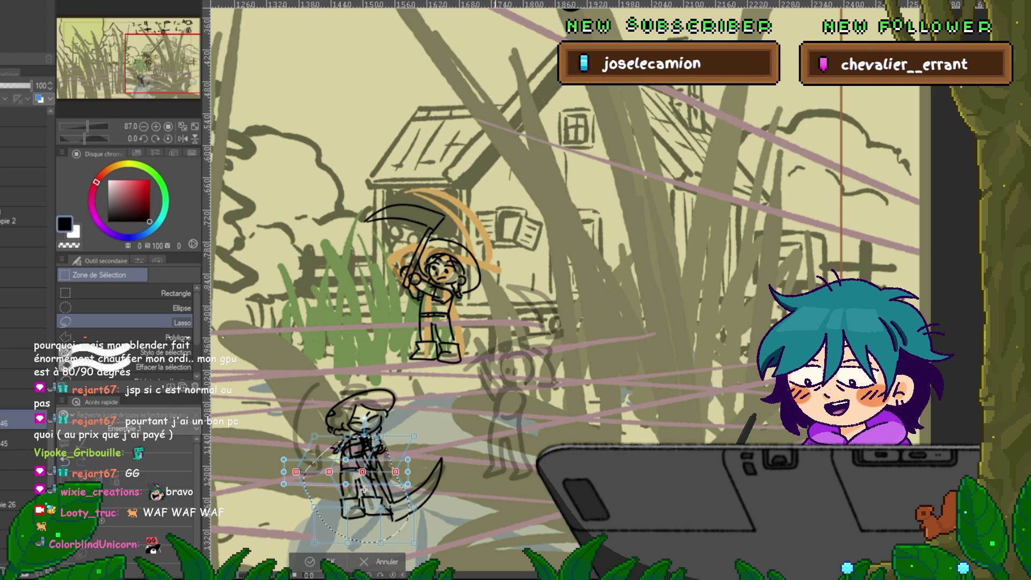
{"action": "key", "text": "Left"}
{"action": "key", "text": "Left"}
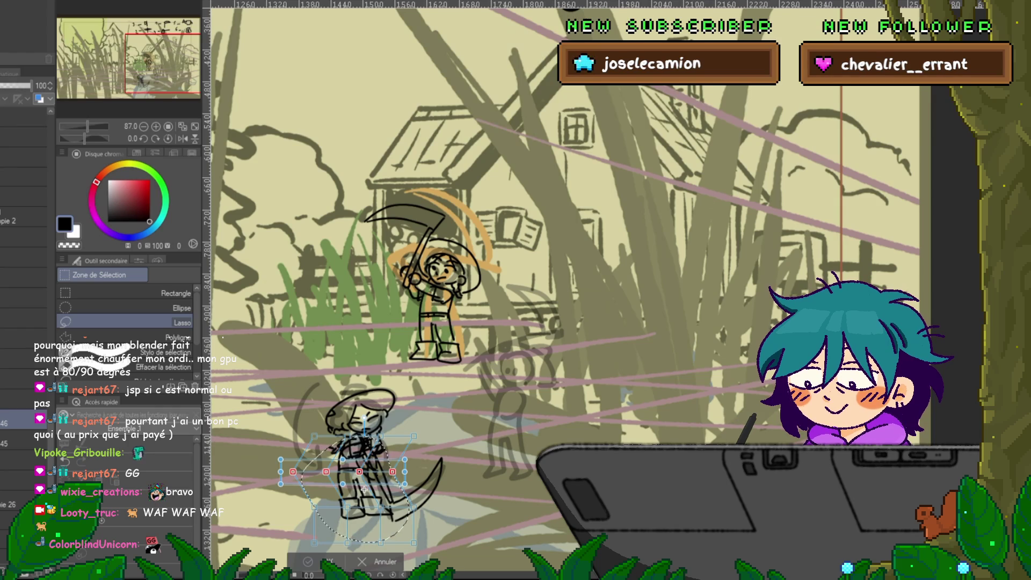
{"action": "key", "text": "Return"}
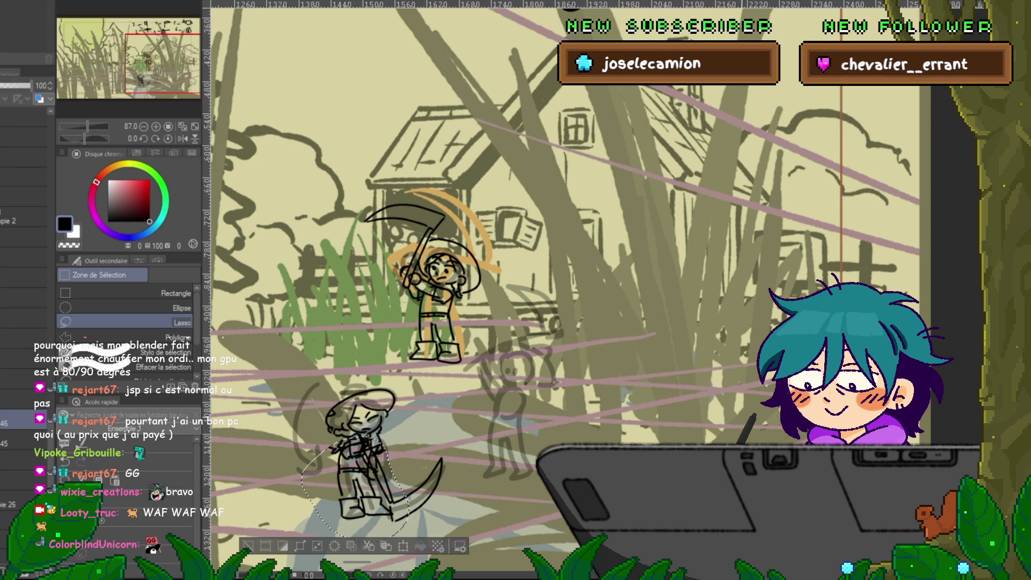
{"action": "key", "text": "ctrl+d"}
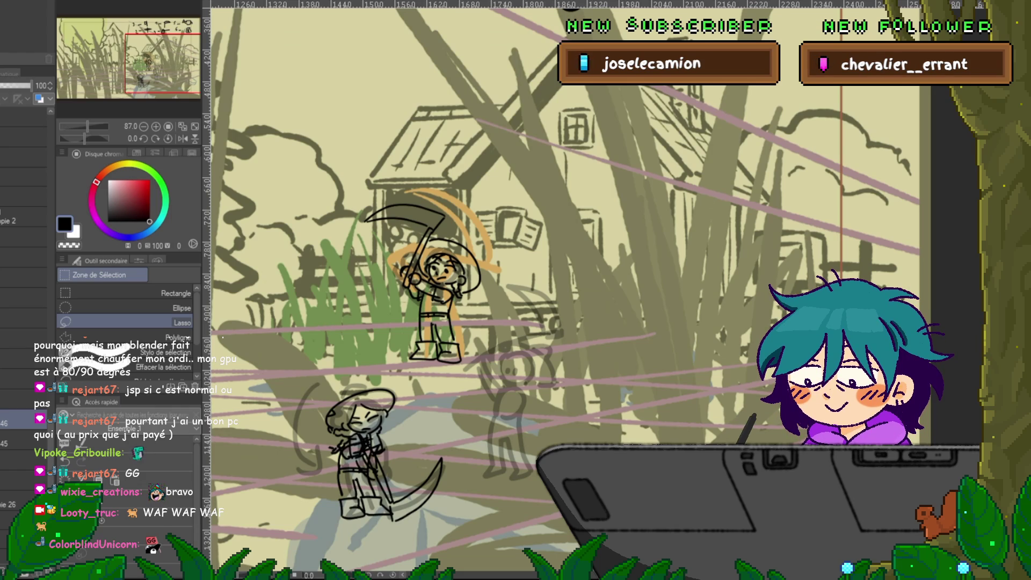
{"action": "scroll", "coordinate": [390, 447], "scroll_direction": "up", "scroll_amount": 3}
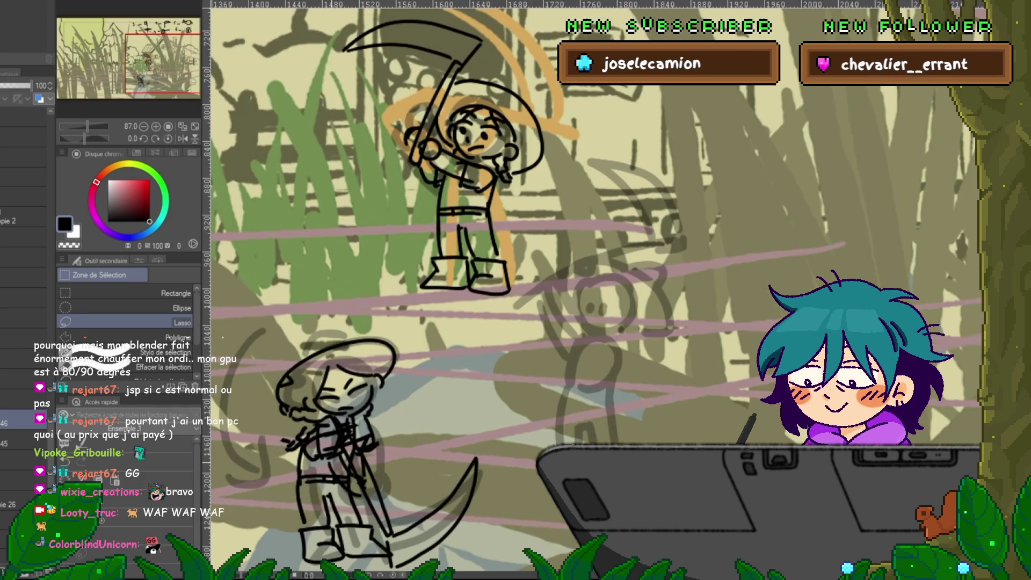
- Undo the short stray strokes on the lower farmer and zoom out to the whole scene
{"action": "key", "text": "ctrl+z"}
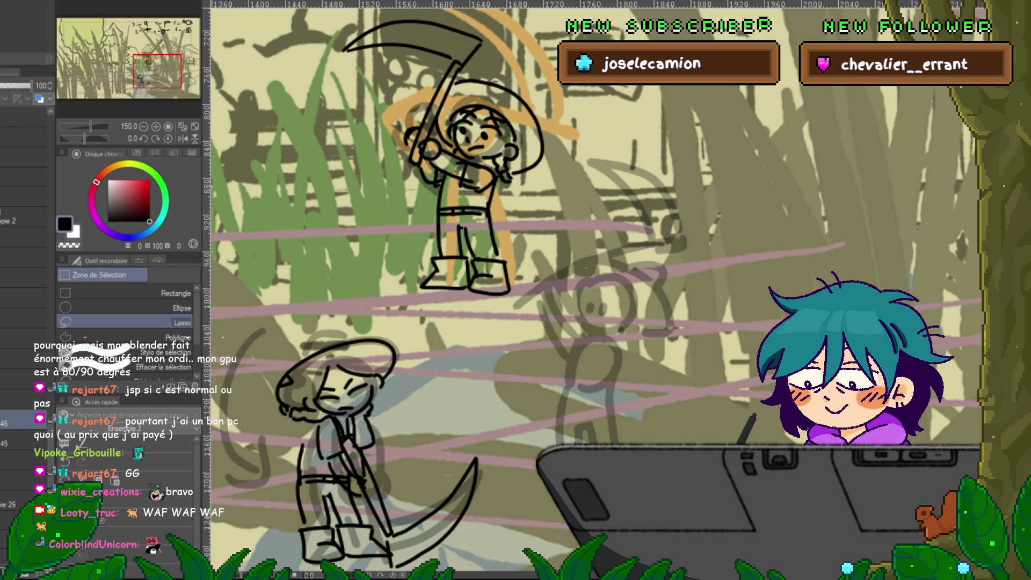
{"action": "key", "text": "ctrl+minus"}
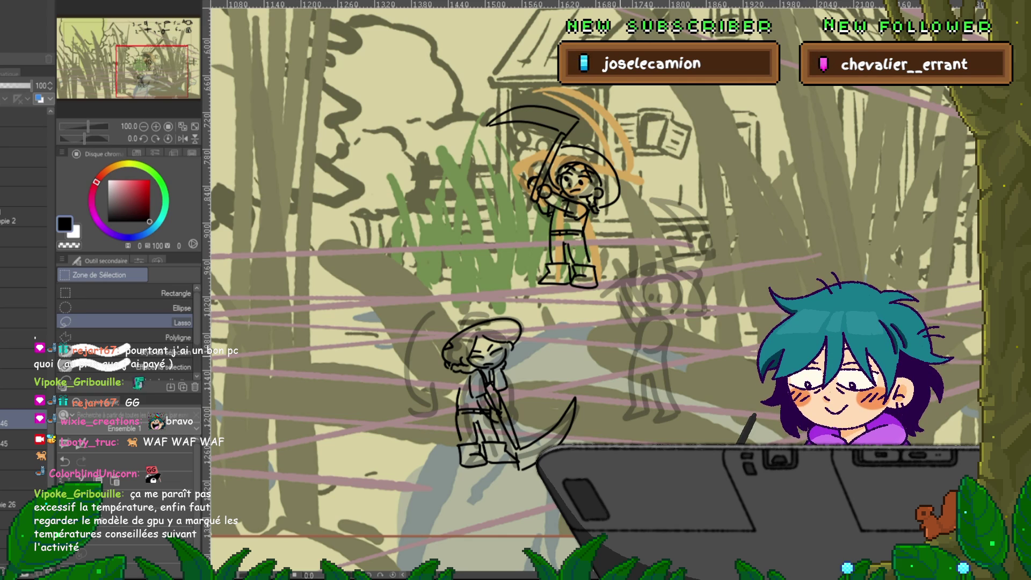
- Switch to the Marqueurs marker pen, undo a test stroke, and briefly check the coloured reference
{"action": "left_click_drag", "start_coordinate": [537, 269], "coordinate": [511, 293]}
{"action": "key", "text": "p"}
{"action": "left_click_drag", "start_coordinate": [717, 234], "coordinate": [756, 268]}
{"action": "key", "text": "ctrl+z"}
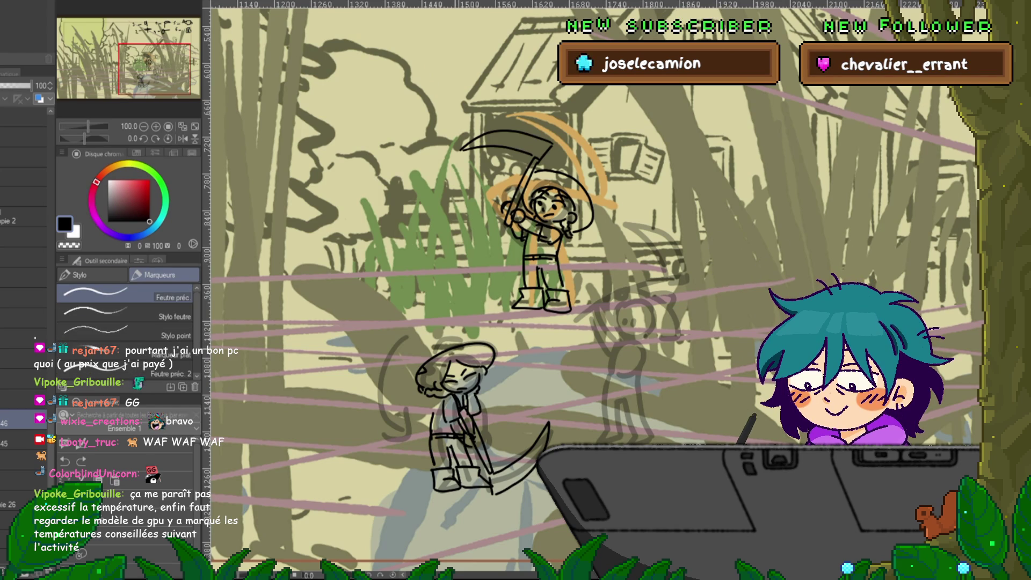
{"action": "key", "text": "ctrl+z"}
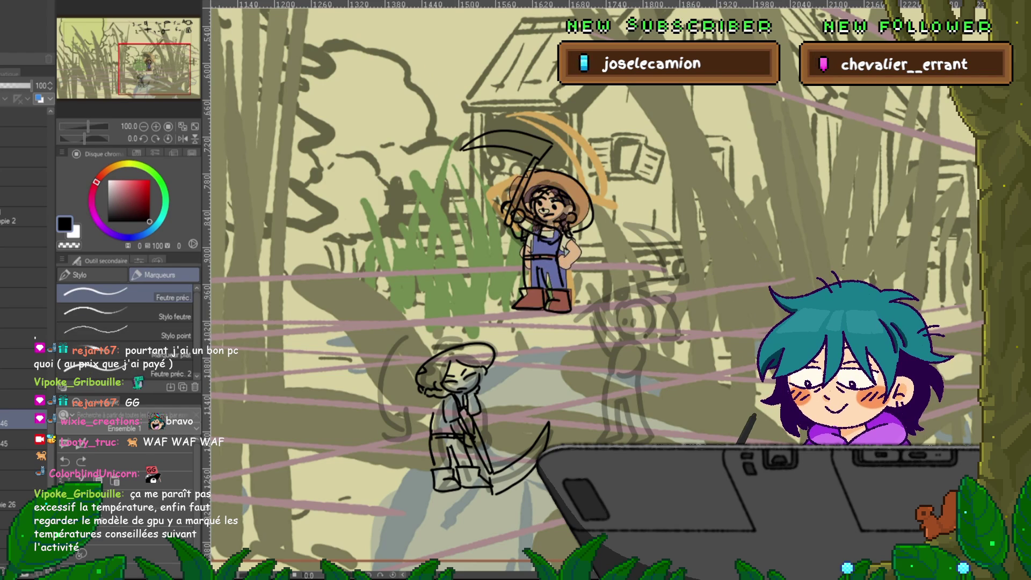
{"action": "key", "text": "ctrl+y"}
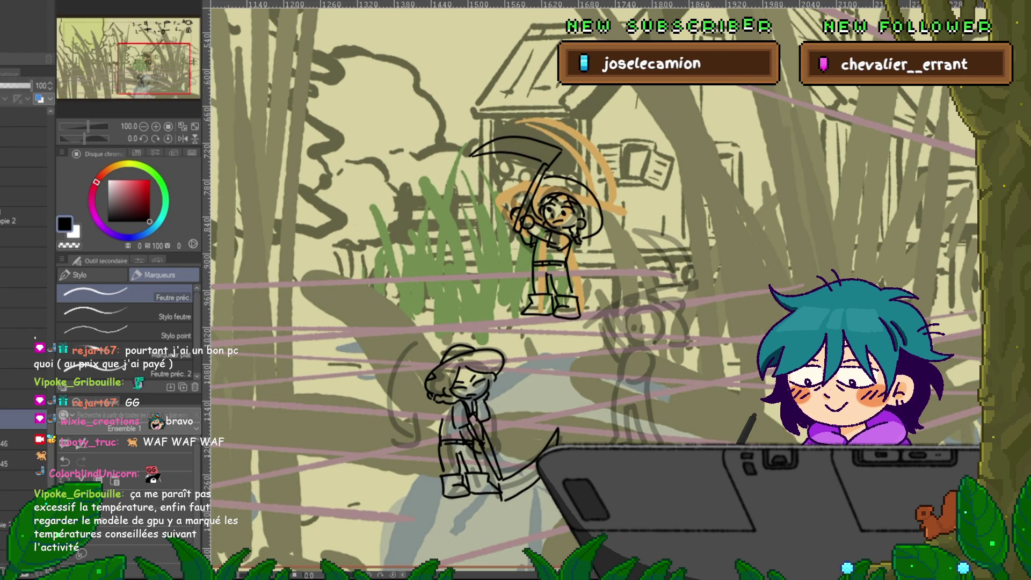
- Ink the first curved and tall black grass blades left of the upper farmer
{"action": "left_click_drag", "start_coordinate": [590, 269], "coordinate": [577, 290]}
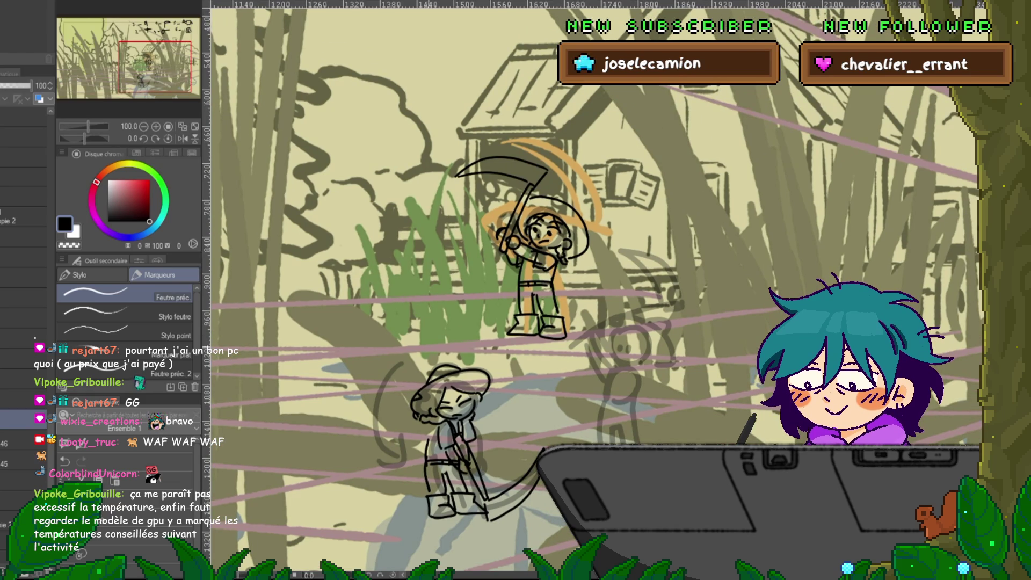
{"action": "mouse_move", "coordinate": [444, 278]}
{"action": "left_mouse_down"}
{"action": "mouse_move", "coordinate": [429, 357]}
{"action": "mouse_move", "coordinate": [433, 341]}
{"action": "left_mouse_up"}
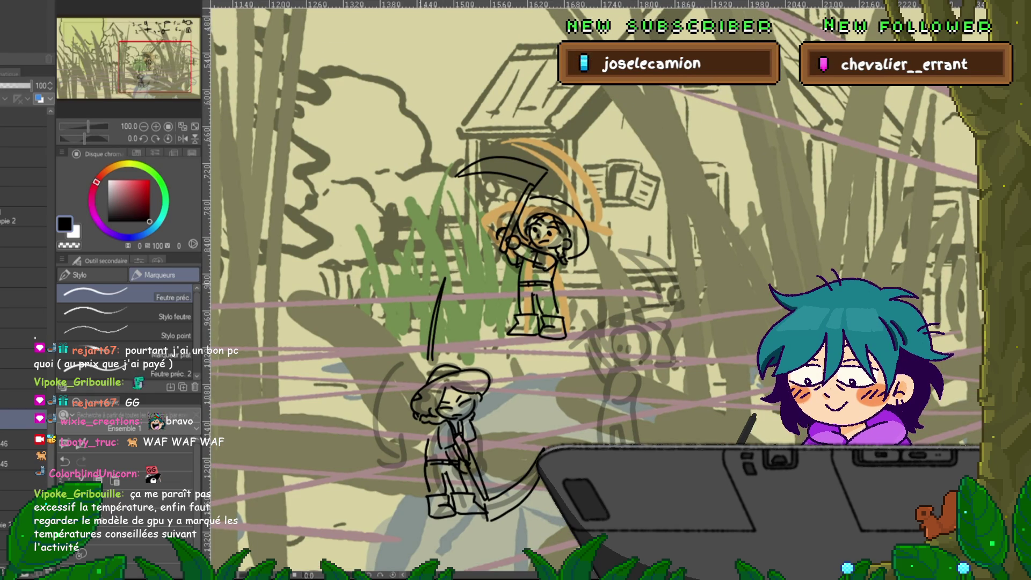
{"action": "left_click_drag", "start_coordinate": [360, 228], "coordinate": [387, 339]}
{"action": "left_click_drag", "start_coordinate": [364, 241], "coordinate": [377, 346]}
{"action": "mouse_move", "coordinate": [397, 270]}
{"action": "left_mouse_down"}
{"action": "mouse_move", "coordinate": [388, 322]}
{"action": "mouse_move", "coordinate": [405, 336]}
{"action": "left_mouse_up"}
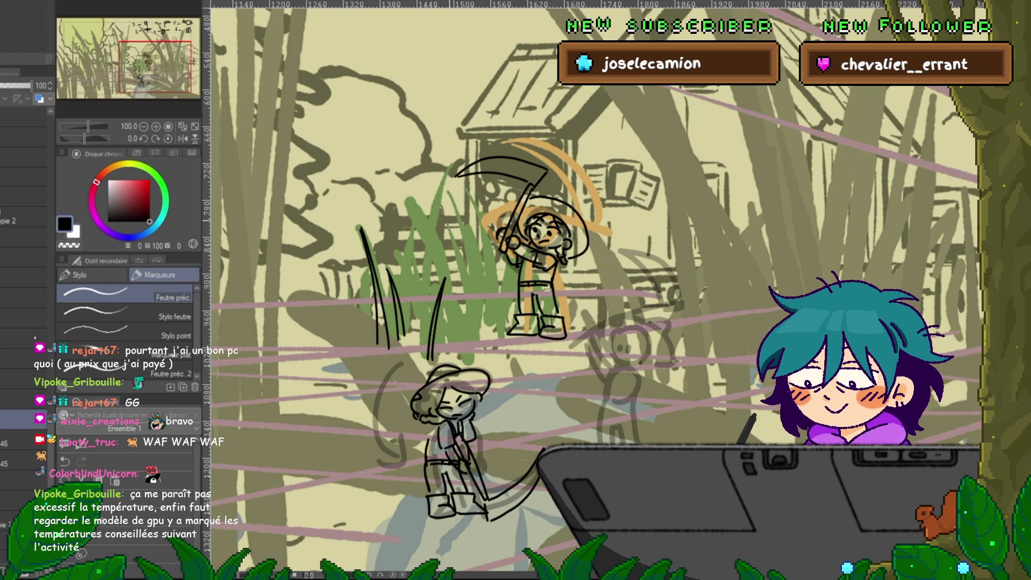
{"action": "left_click_drag", "start_coordinate": [458, 229], "coordinate": [473, 352]}
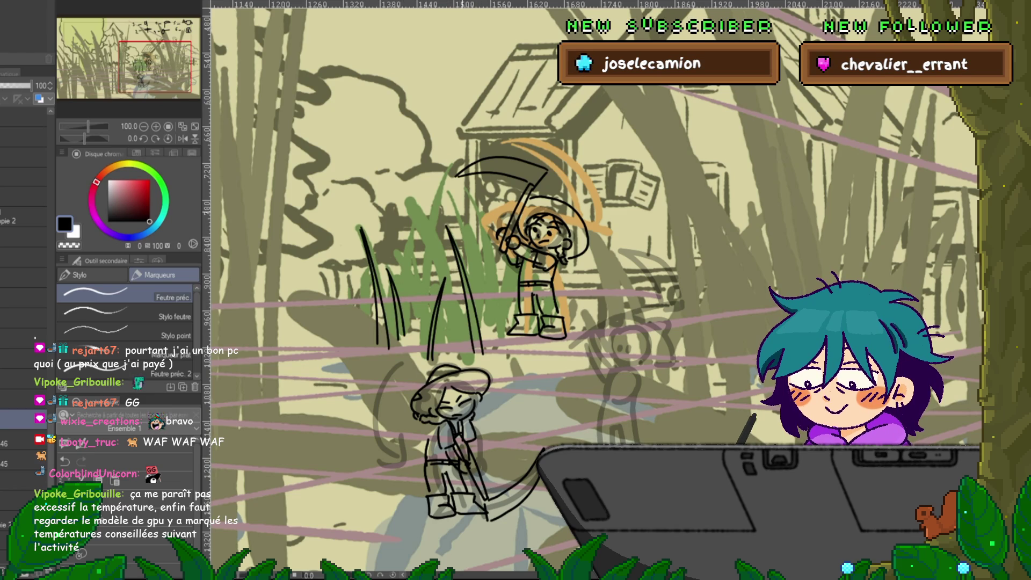
- Add more tall grass blades to the clump, undoing and restoring the last short stroke
{"action": "left_click_drag", "start_coordinate": [449, 193], "coordinate": [473, 295]}
{"action": "left_click_drag", "start_coordinate": [454, 202], "coordinate": [484, 331]}
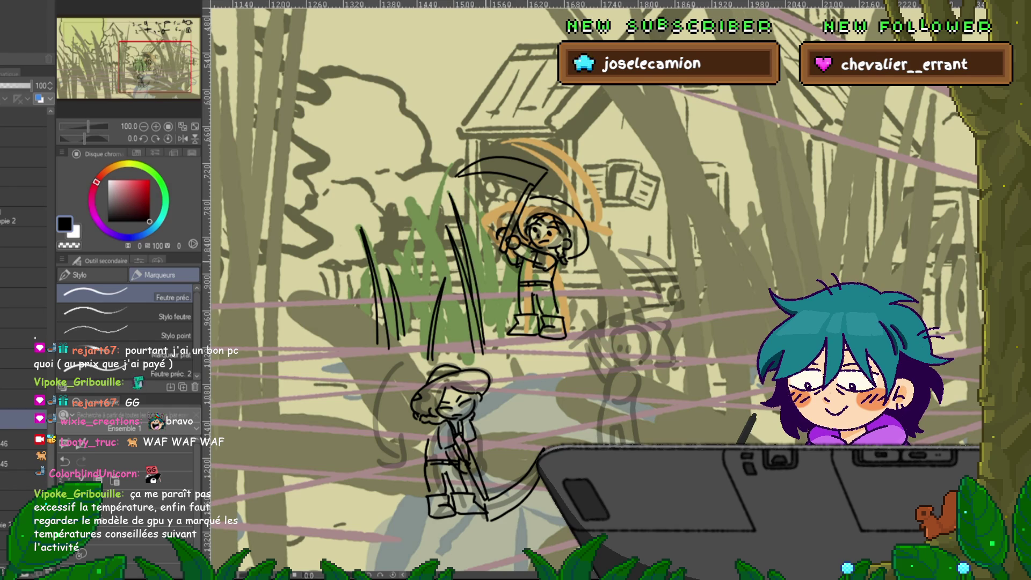
{"action": "left_click_drag", "start_coordinate": [475, 209], "coordinate": [489, 339]}
{"action": "left_click_drag", "start_coordinate": [478, 215], "coordinate": [495, 351]}
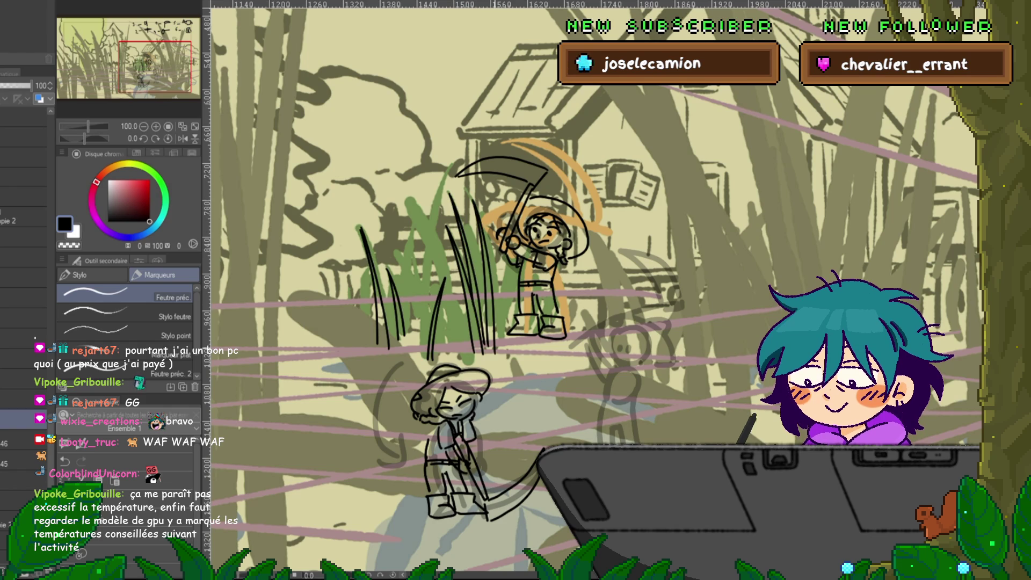
{"action": "left_click_drag", "start_coordinate": [507, 278], "coordinate": [498, 338]}
{"action": "left_click_drag", "start_coordinate": [519, 249], "coordinate": [503, 345]}
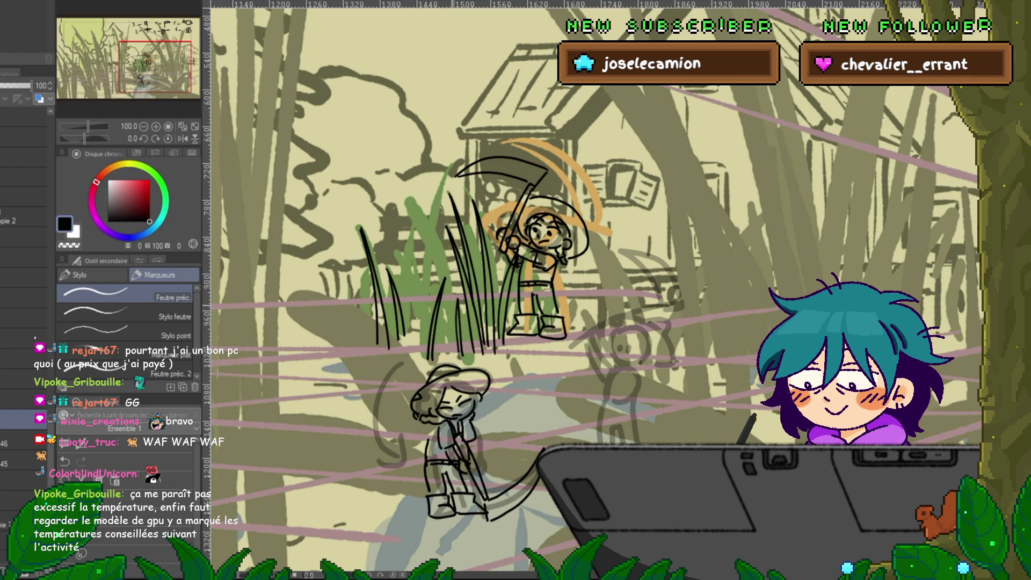
{"action": "left_click_drag", "start_coordinate": [420, 253], "coordinate": [399, 305]}
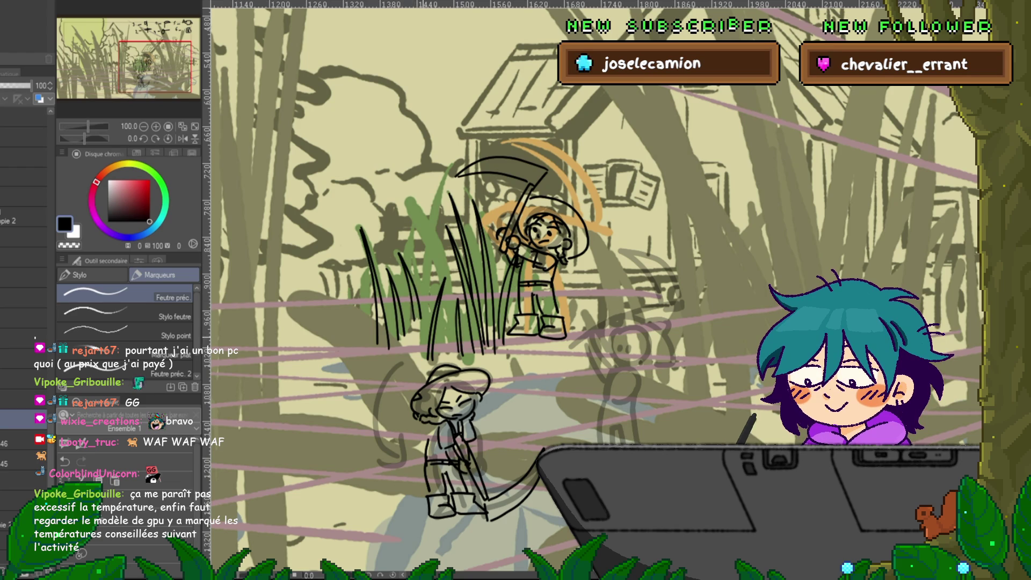
{"action": "key", "text": "ctrl+z"}
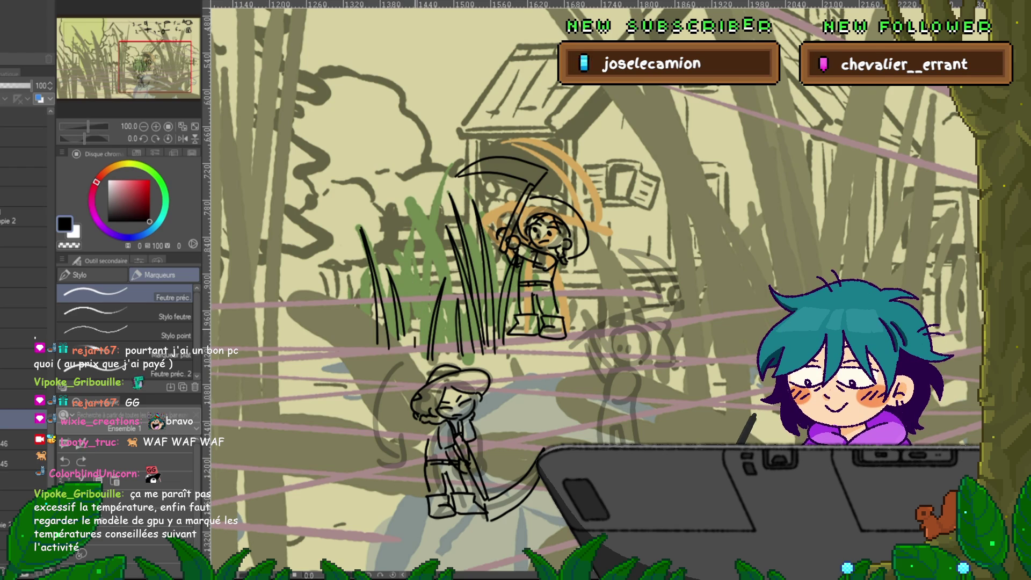
{"action": "key", "text": "ctrl+y"}
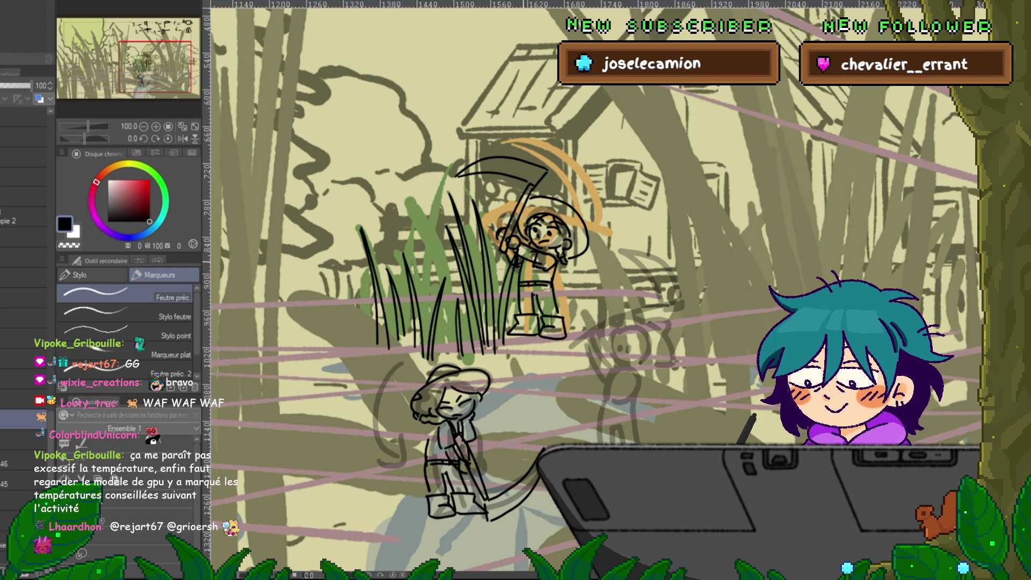
{"action": "left_click_drag", "start_coordinate": [590, 291], "coordinate": [548, 303]}
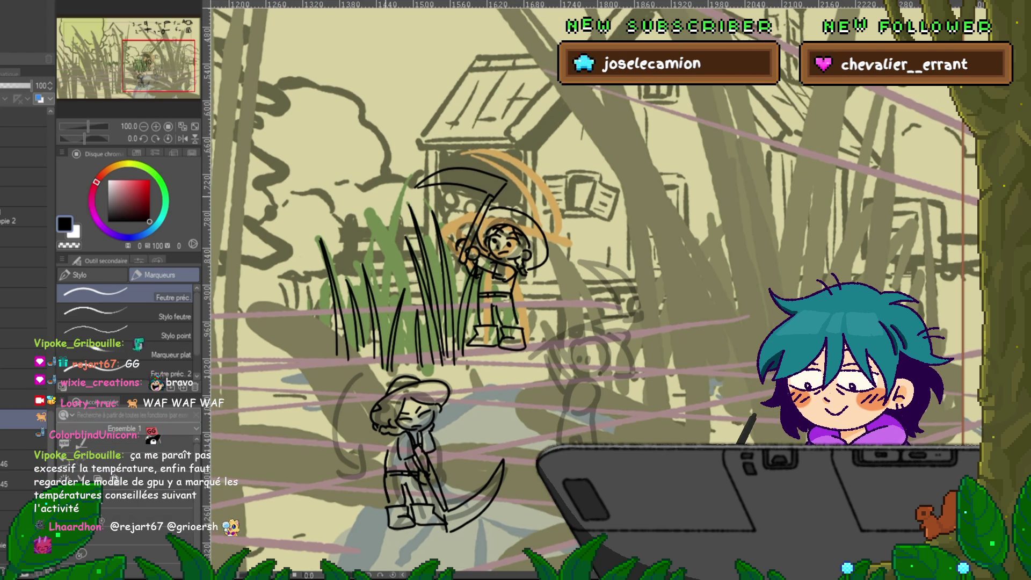
- Add more grass blades on the clump's left side, redoing one bad pair of strokes
{"action": "left_click_drag", "start_coordinate": [385, 222], "coordinate": [404, 367]}
{"action": "mouse_move", "coordinate": [386, 217]}
{"action": "left_mouse_down"}
{"action": "mouse_move", "coordinate": [411, 368]}
{"action": "mouse_move", "coordinate": [407, 189]}
{"action": "mouse_move", "coordinate": [387, 320]}
{"action": "mouse_move", "coordinate": [364, 272]}
{"action": "left_mouse_up"}
{"action": "key", "text": "ctrl+z"}
{"action": "key", "text": "ctrl+z"}
{"action": "left_click_drag", "start_coordinate": [365, 375], "coordinate": [369, 294]}
{"action": "left_click_drag", "start_coordinate": [349, 335], "coordinate": [357, 273]}
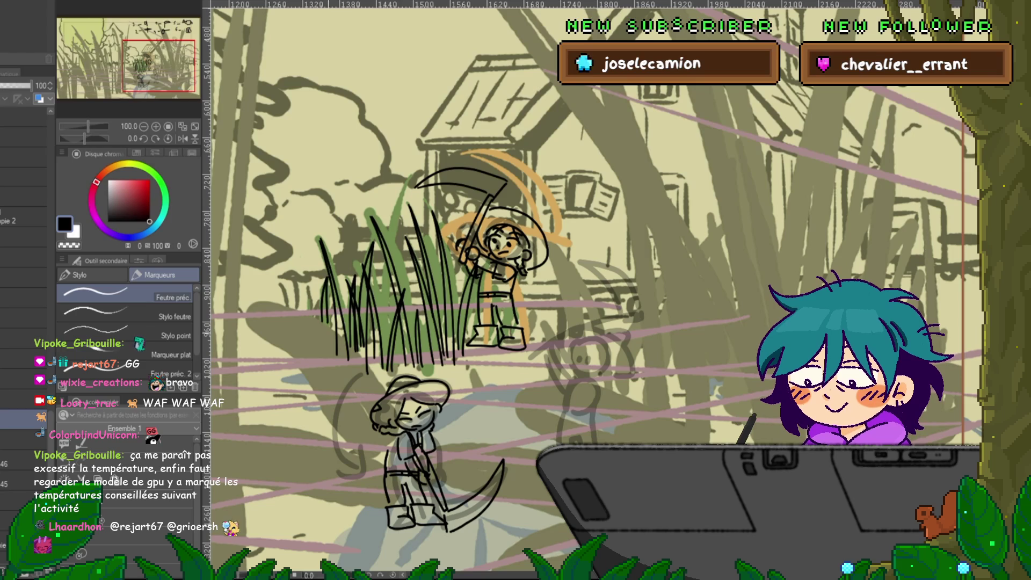
{"action": "left_click_drag", "start_coordinate": [342, 257], "coordinate": [350, 357]}
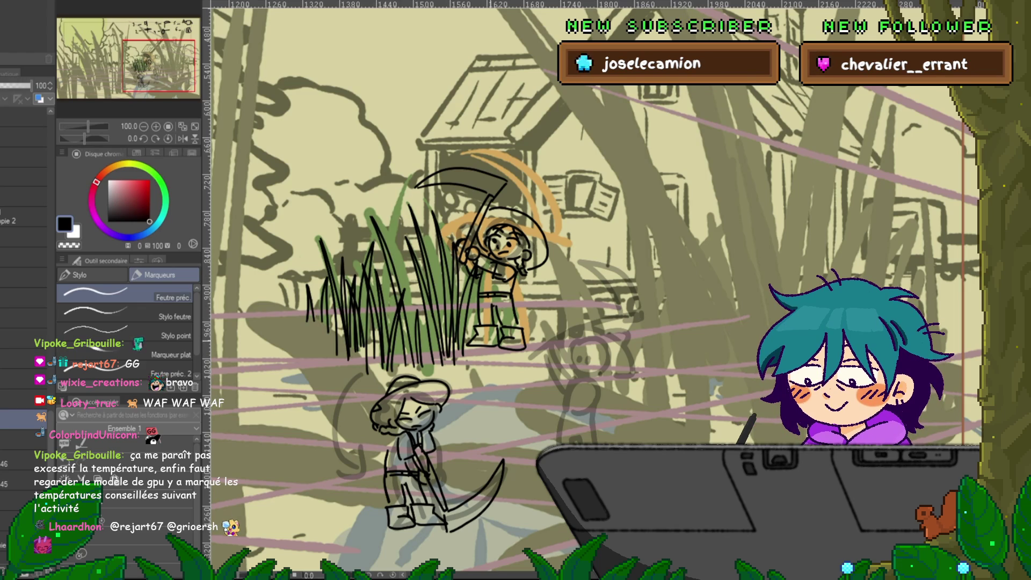
- Ink lines around the upper farmer's boots and another grass blade in the clump
{"action": "left_click_drag", "start_coordinate": [486, 317], "coordinate": [490, 348]}
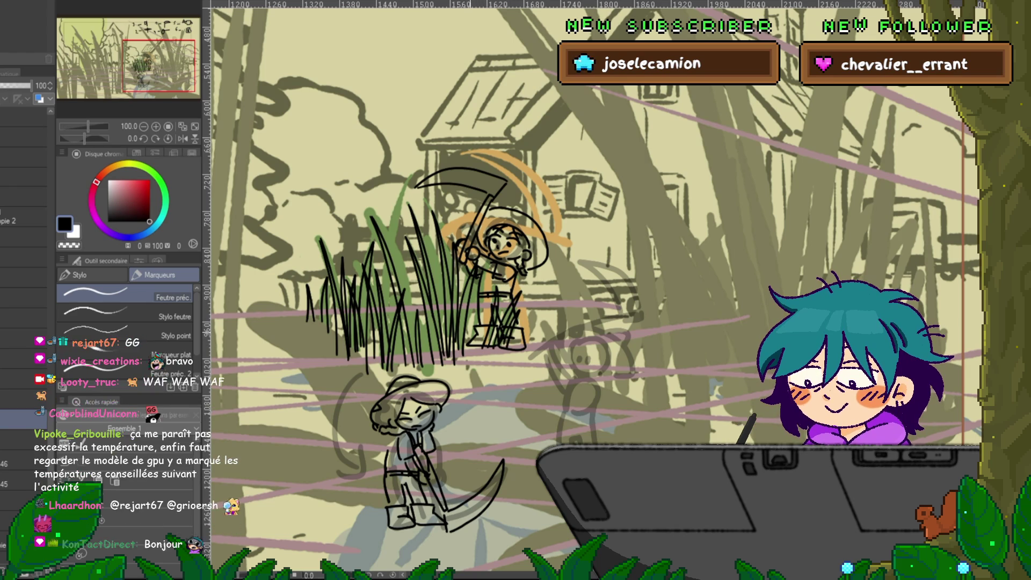
{"action": "left_click_drag", "start_coordinate": [475, 286], "coordinate": [472, 343]}
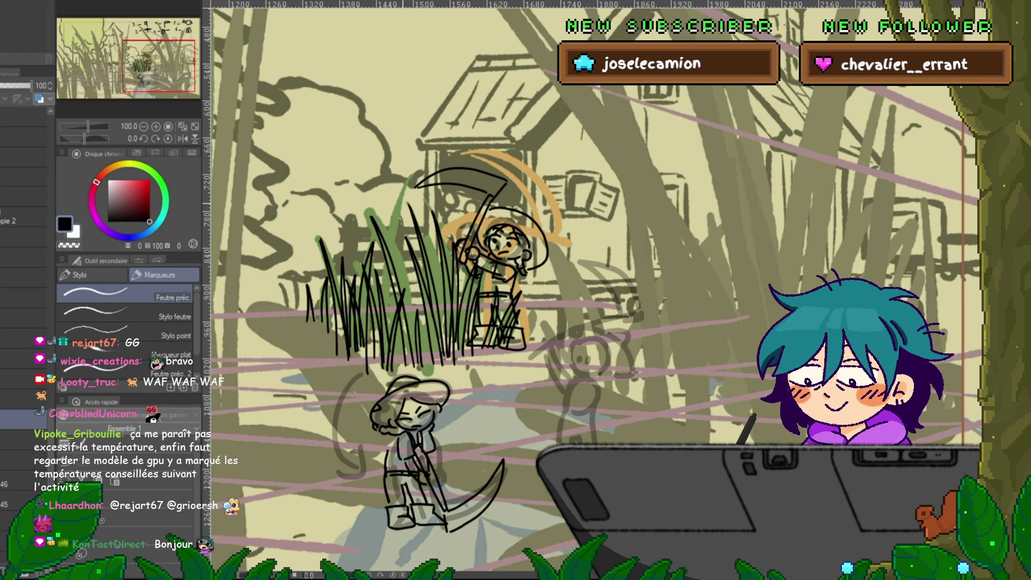
{"action": "left_click_drag", "start_coordinate": [397, 215], "coordinate": [379, 285]}
- Add two more thin grass blades, then lower the grass ink layer's opacity to 34
{"action": "left_click_drag", "start_coordinate": [407, 183], "coordinate": [384, 317]}
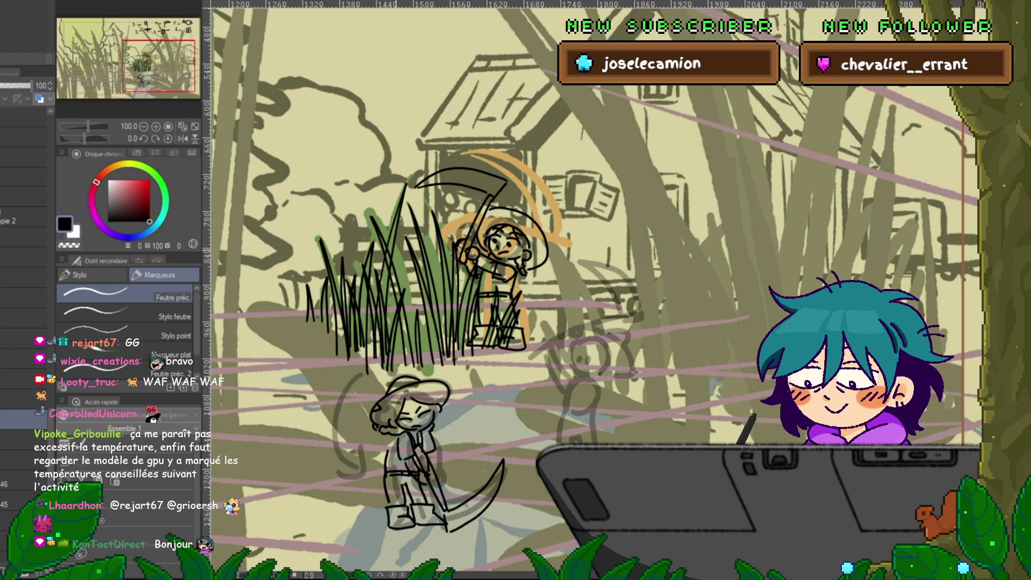
{"action": "left_click_drag", "start_coordinate": [414, 275], "coordinate": [411, 355]}
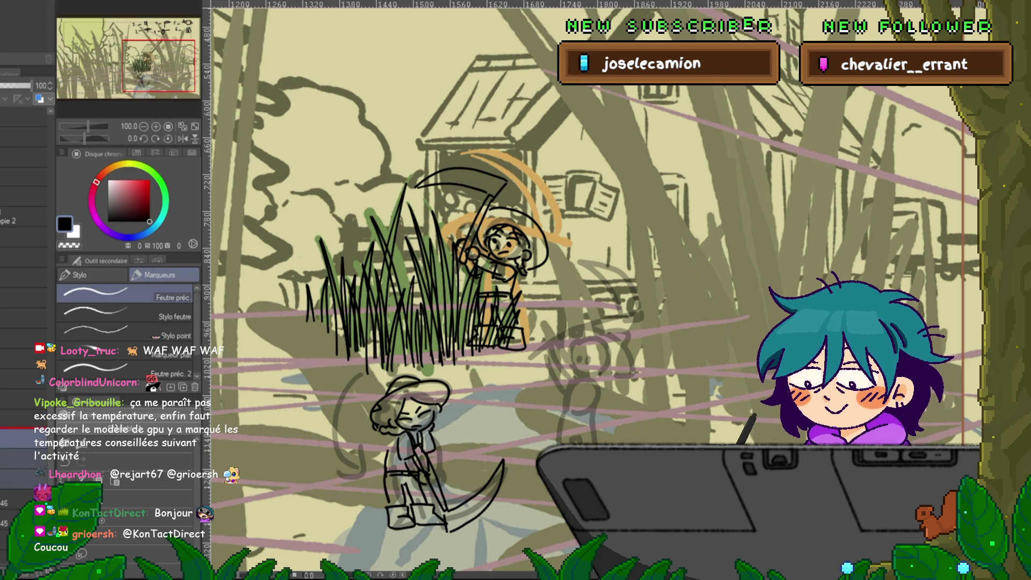
{"action": "left_click", "coordinate": [16, 418]}
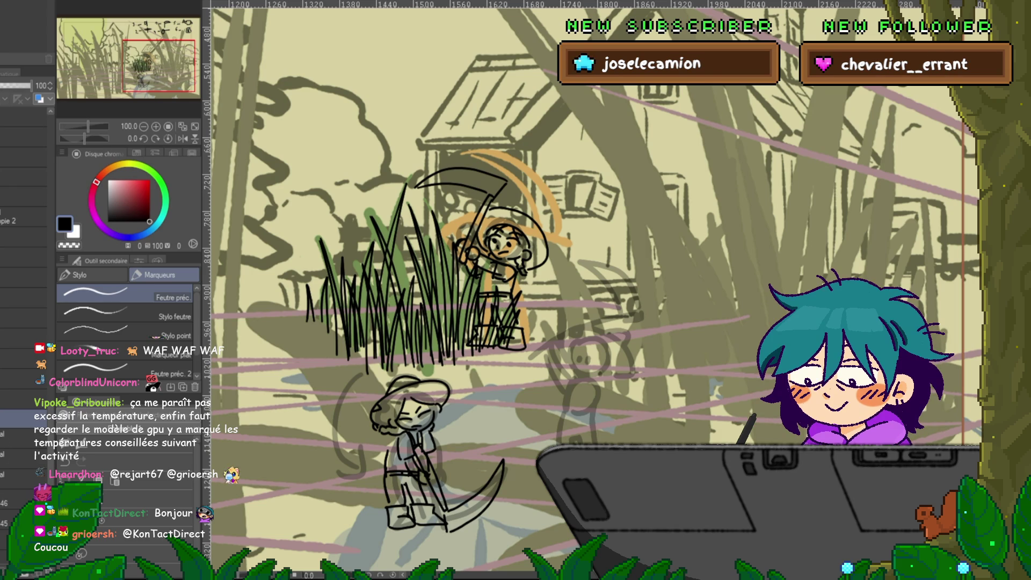
{"action": "left_click_drag", "start_coordinate": [30, 86], "coordinate": [11, 86]}
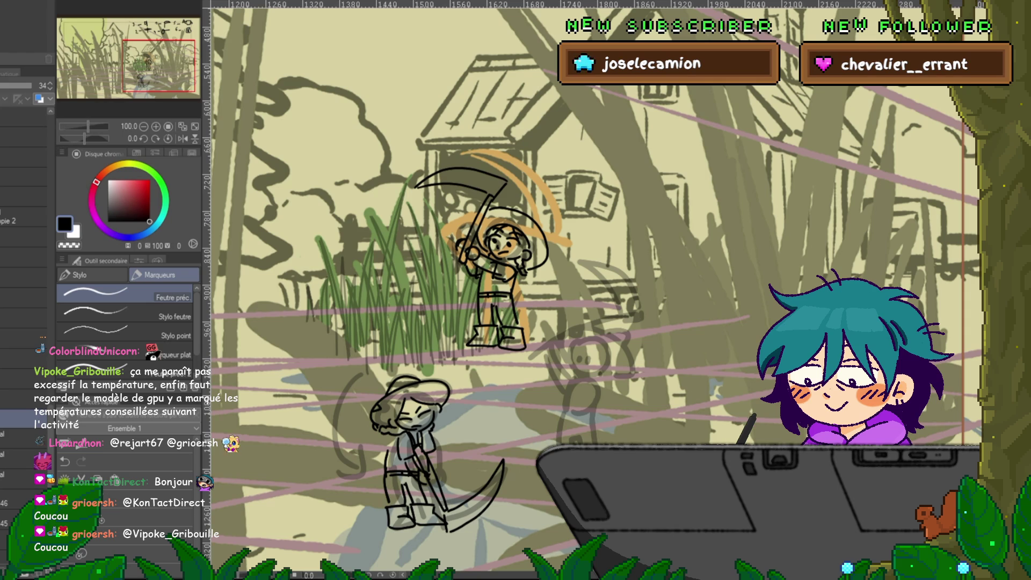
{"action": "left_click", "coordinate": [21, 437]}
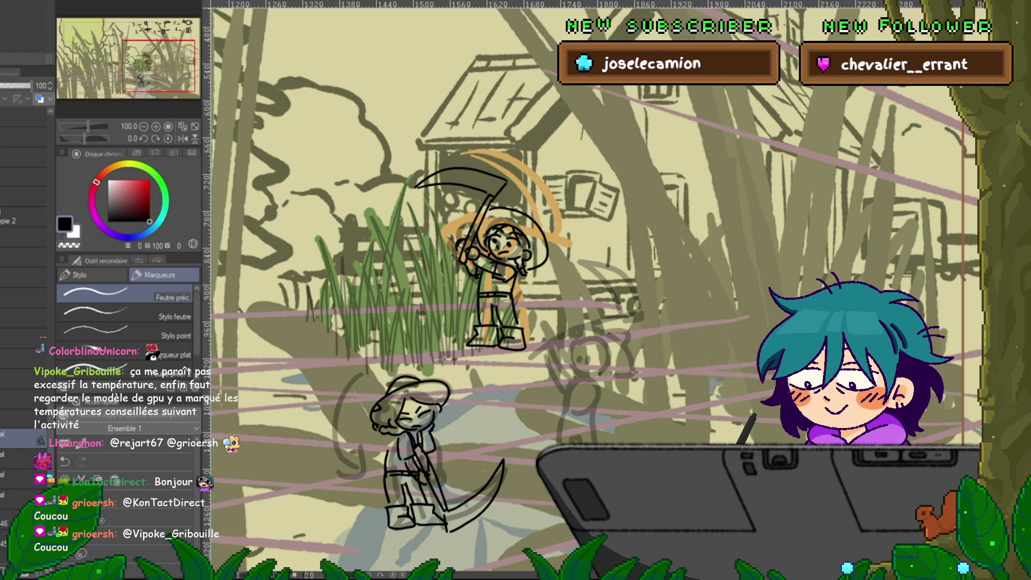
- Return to the faded grass ink layer, undo a stray stroke, and reposition the view
{"action": "left_click", "coordinate": [21, 420]}
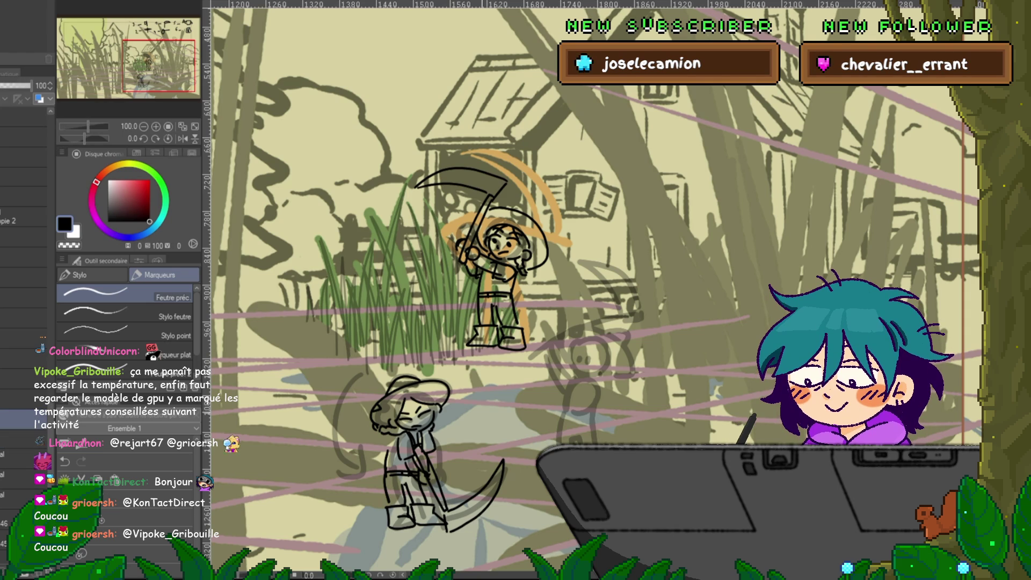
{"action": "scroll", "coordinate": [590, 285], "scroll_direction": "down", "scroll_amount": 2}
{"action": "left_click_drag", "start_coordinate": [591, 285], "coordinate": [610, 239]}
{"action": "key", "text": "ctrl+z"}
{"action": "left_click_drag", "start_coordinate": [591, 242], "coordinate": [548, 328]}
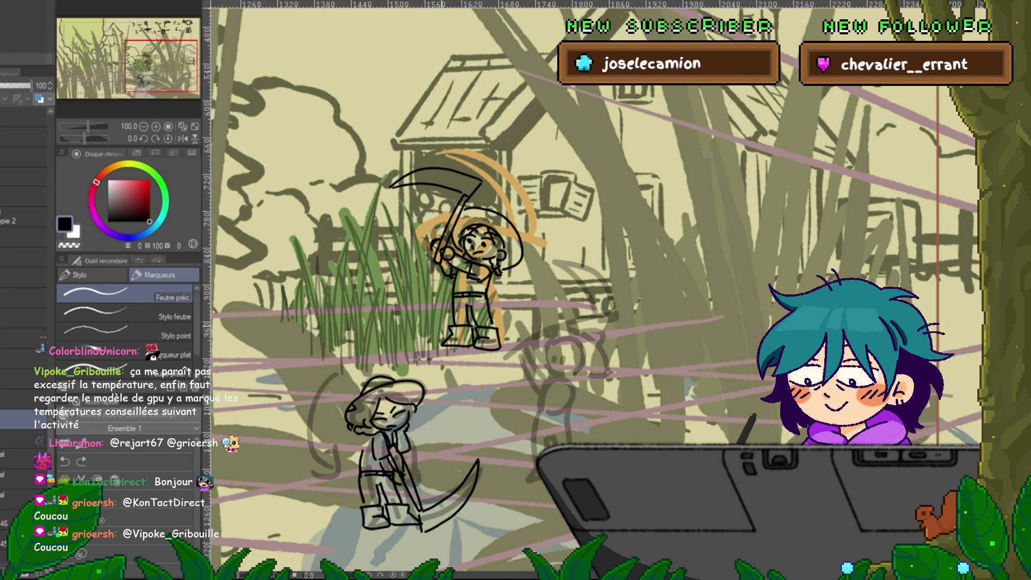
{"action": "left_click_drag", "start_coordinate": [478, 242], "coordinate": [542, 145]}
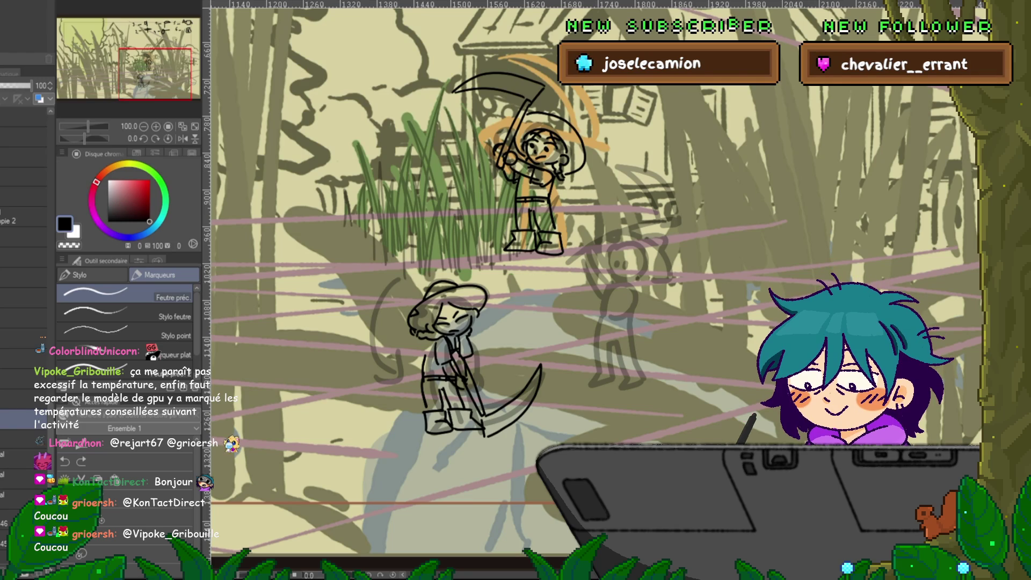
- Select everything on the grass layer and rotate the clump slightly counter-clockwise with Free Transform
{"action": "left_click", "coordinate": [21, 458]}
{"action": "left_click", "coordinate": [22, 440]}
{"action": "left_click", "coordinate": [21, 419]}
{"action": "key", "text": "ctrl+z"}
{"action": "key", "text": "ctrl+y"}
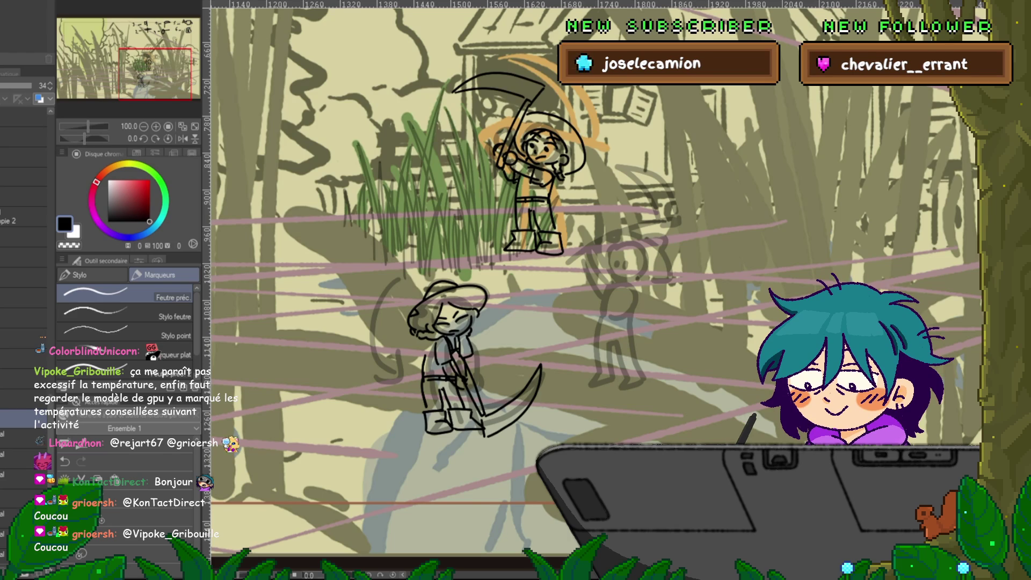
{"action": "key", "text": "ctrl+e"}
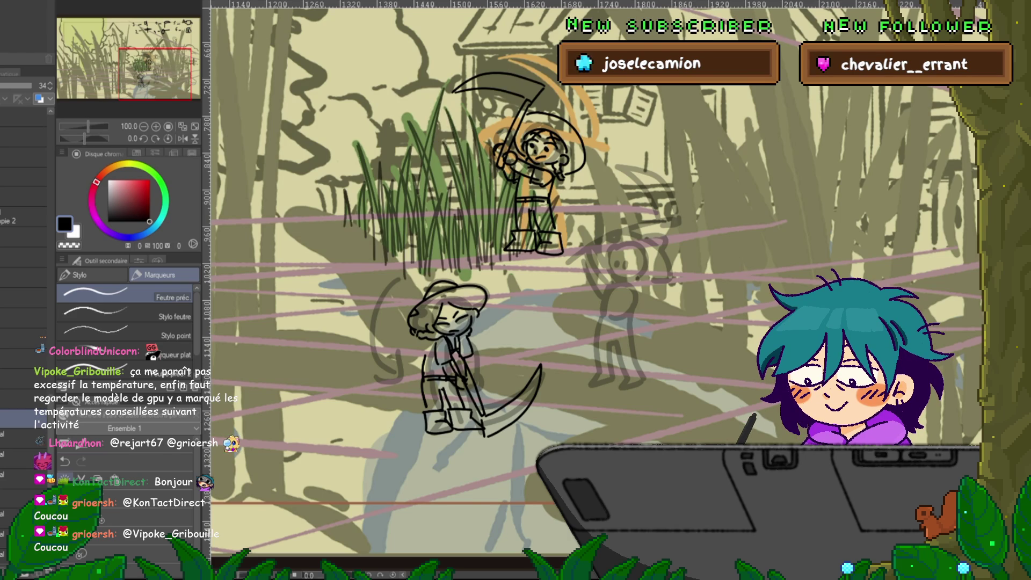
{"action": "key", "text": "ctrl+t"}
{"action": "left_click_drag", "start_coordinate": [574, 290], "coordinate": [583, 263]}
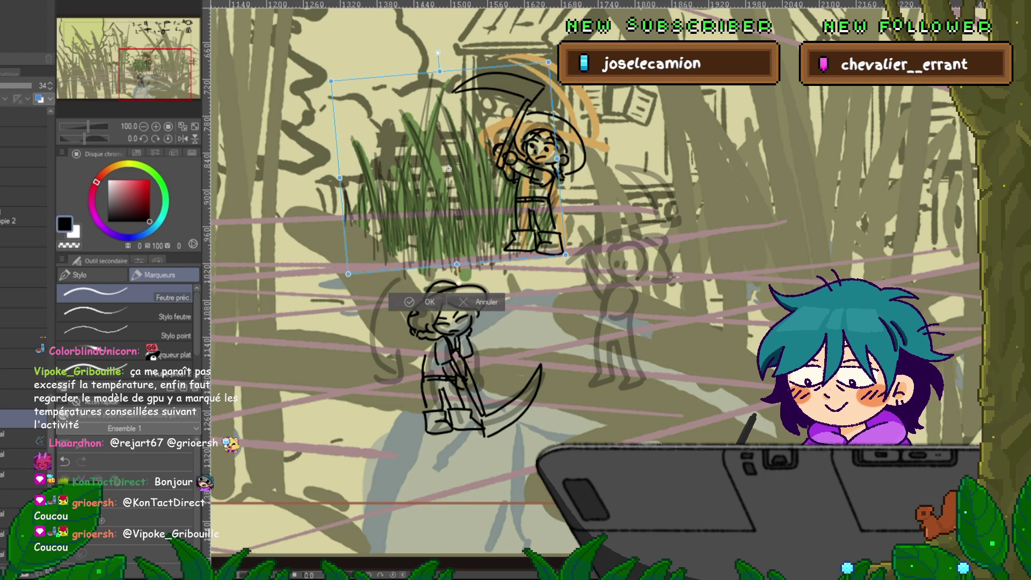
- Commit the grass clump rotation and add light-green strokes on the grass sketch layer
{"action": "key", "text": "Return"}
{"action": "left_click", "coordinate": [22, 479]}
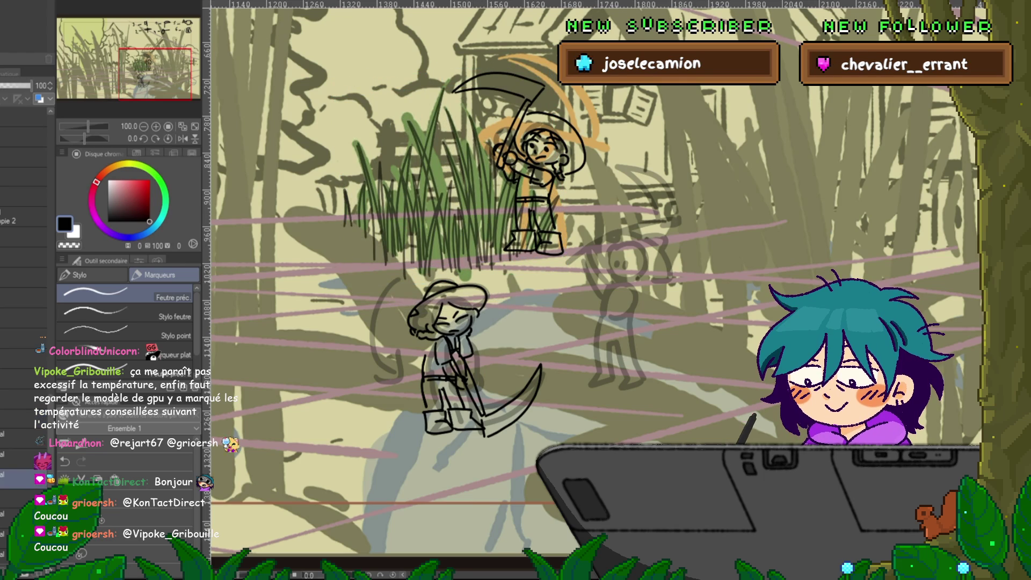
{"action": "left_click_drag", "start_coordinate": [427, 89], "coordinate": [441, 268]}
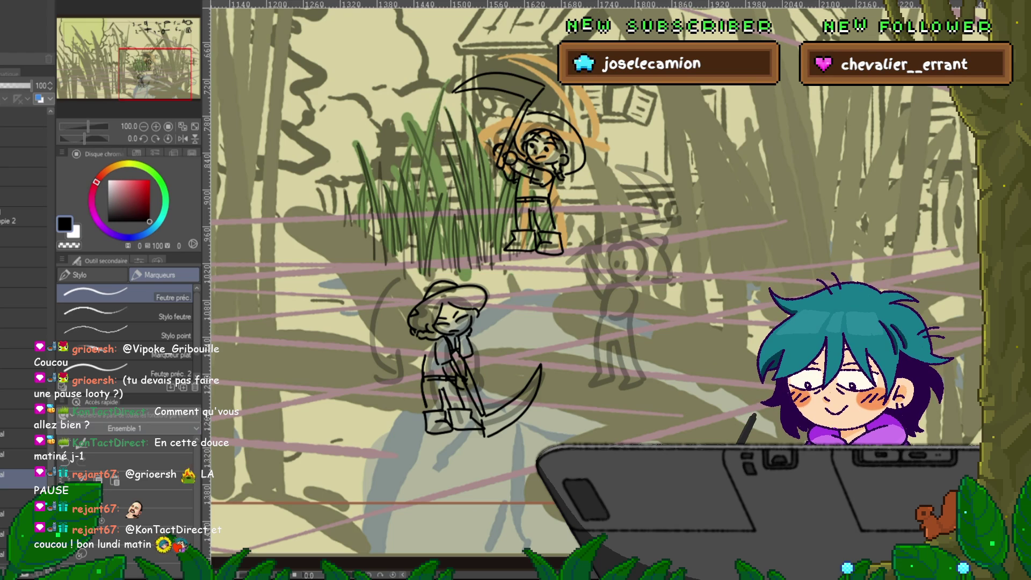
- Undo and restore the scythe blade stroke to compare it, then scroll the view
{"action": "key", "text": "ctrl+z"}
{"action": "key", "text": "ctrl+y"}
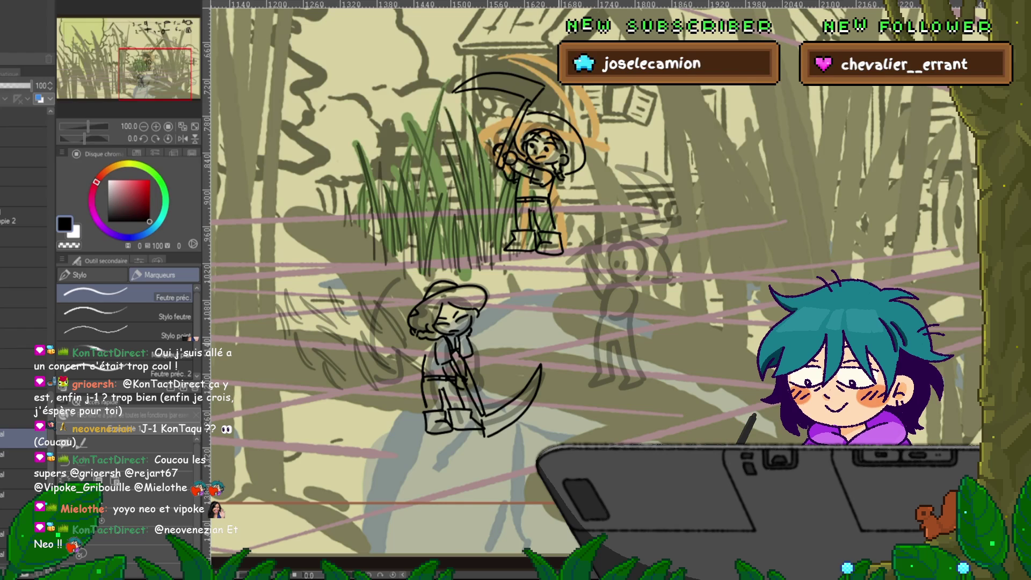
{"action": "scroll", "coordinate": [596, 284], "scroll_direction": "up", "scroll_amount": 2}
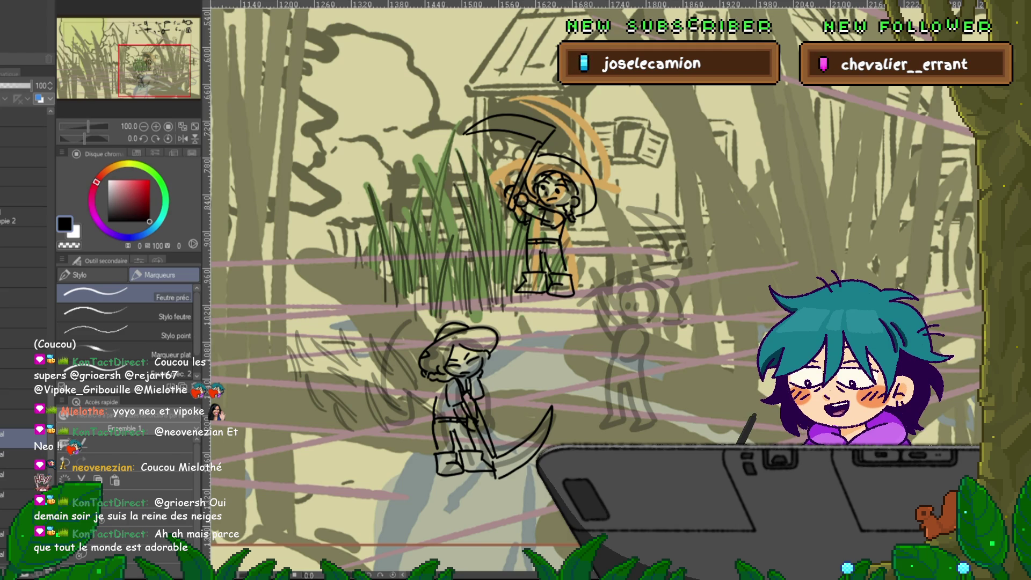
{"action": "mouse_move", "coordinate": [553, 190]}
{"action": "left_mouse_down"}
{"action": "mouse_move", "coordinate": [513, 212]}
{"action": "mouse_move", "coordinate": [542, 183]}
{"action": "left_mouse_up"}
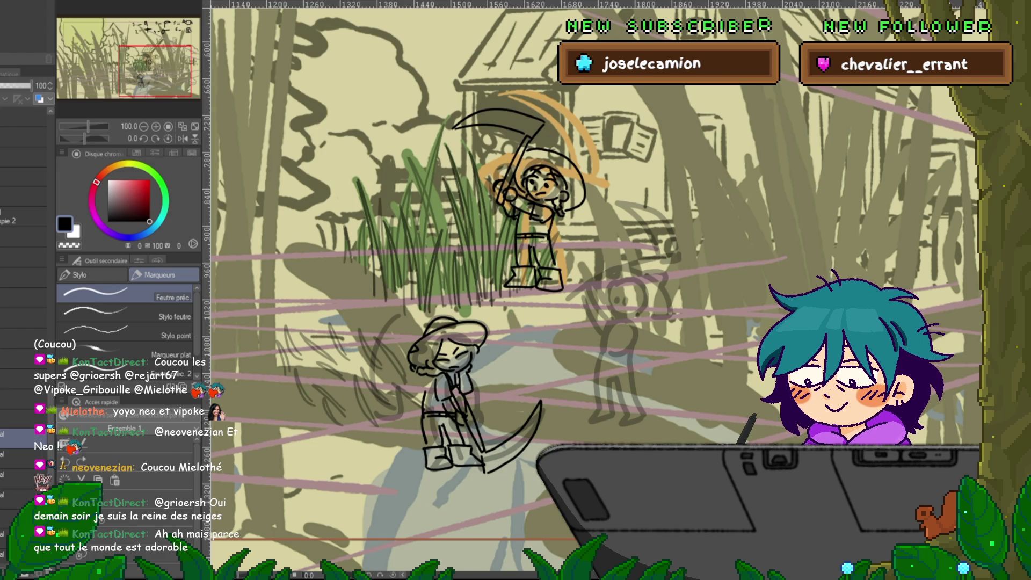
{"action": "key", "text": "ctrl+Tab"}
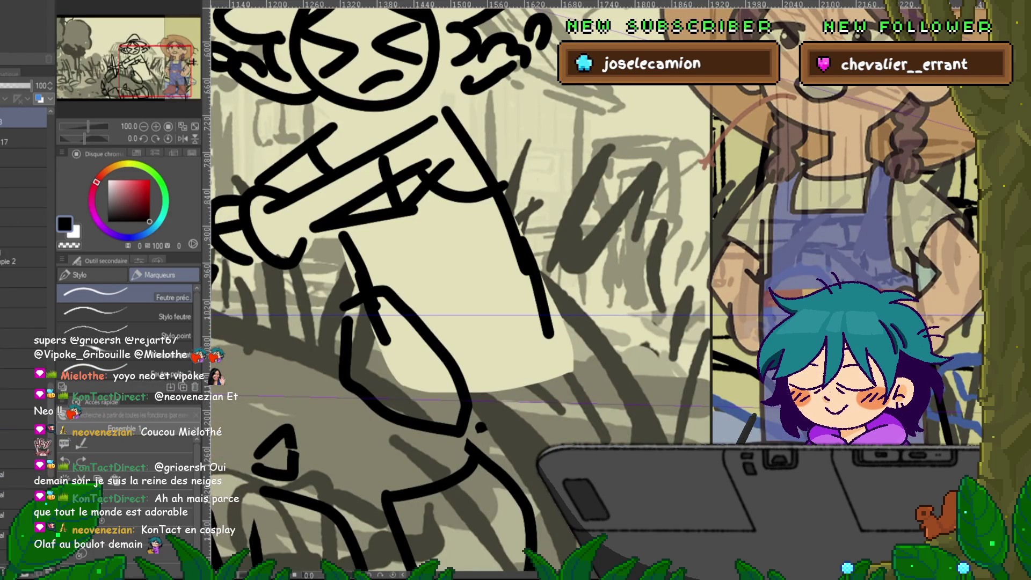
{"action": "key", "text": "ctrl+Tab"}
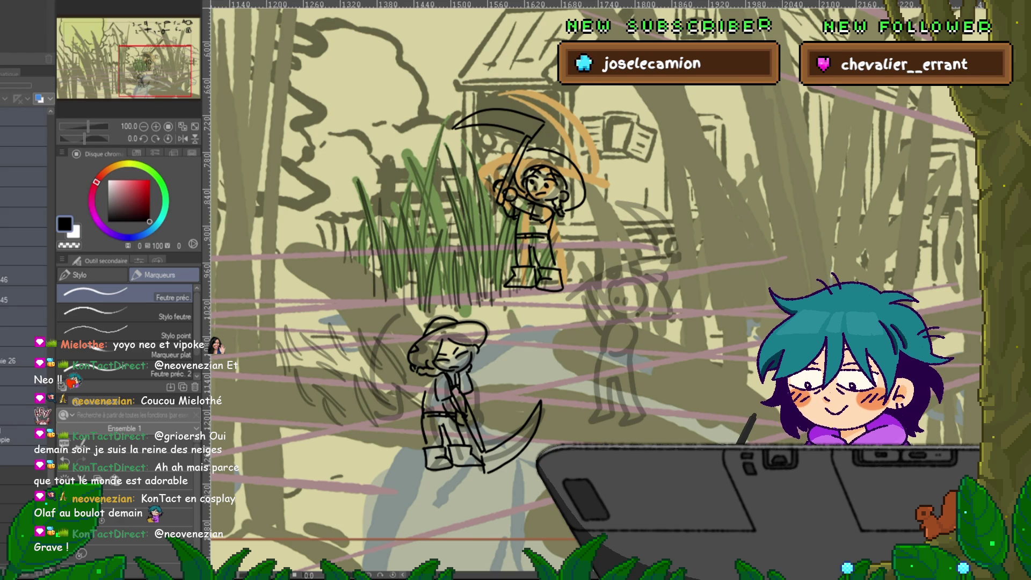
- Hide and reshow the drawing layers, select Copie 10, then select a layer higher in the list
{"action": "left_click", "coordinate": [23, 197]}
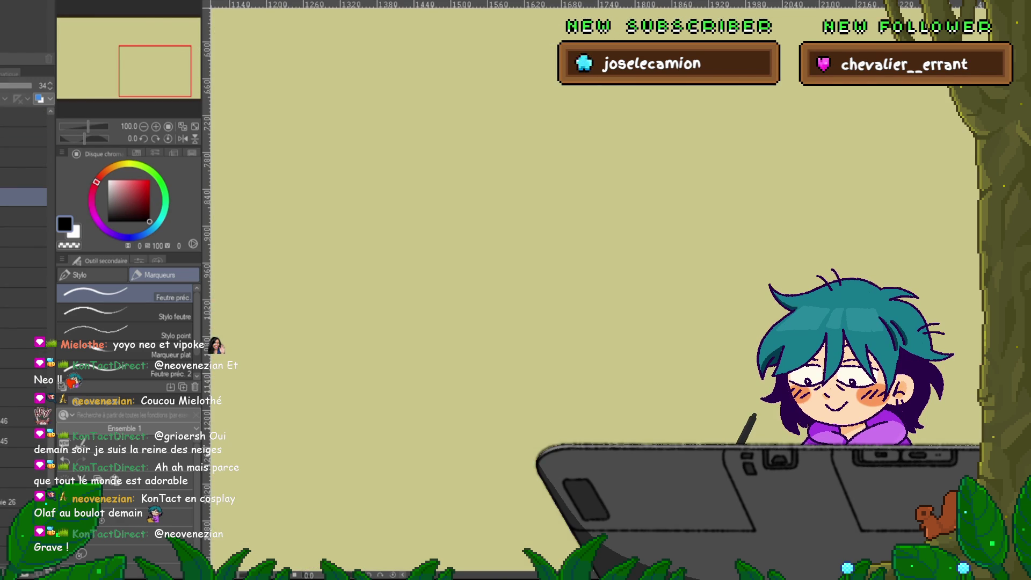
{"action": "left_click", "coordinate": [24, 215]}
{"action": "scroll", "coordinate": [23, 268], "scroll_direction": "down", "scroll_amount": 3}
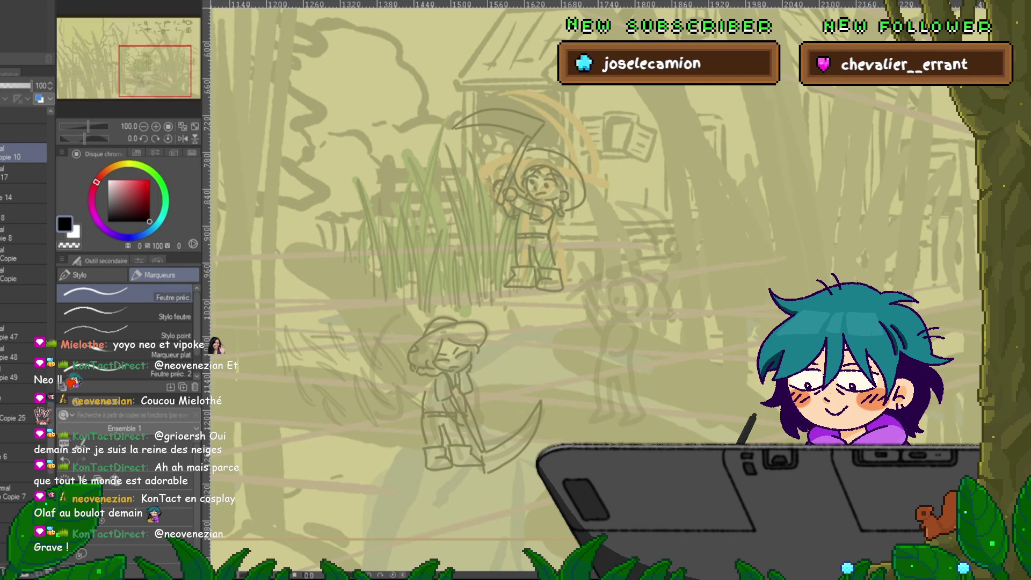
{"action": "scroll", "coordinate": [24, 242], "scroll_direction": "up", "scroll_amount": 5}
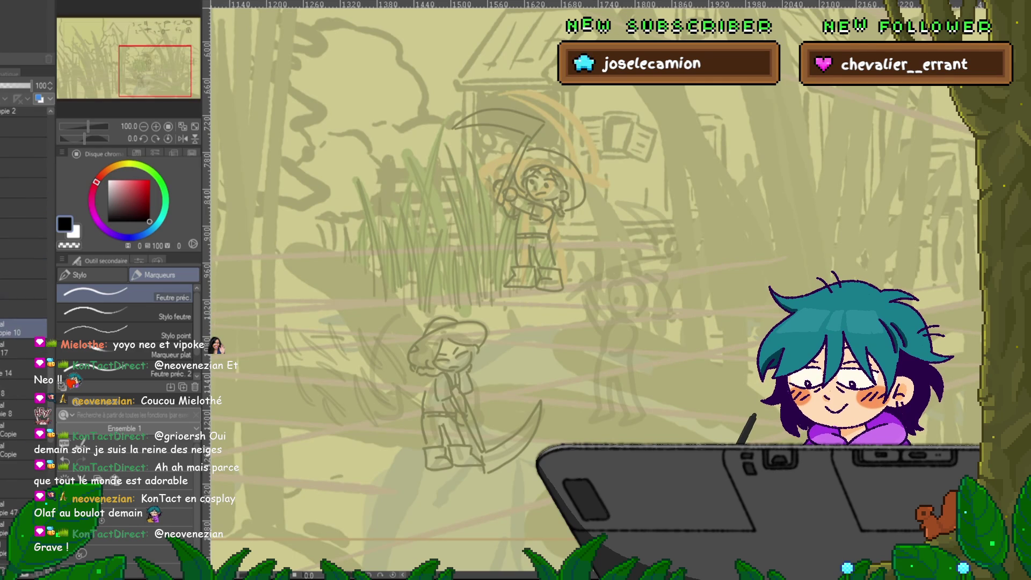
{"action": "left_click", "coordinate": [23, 147]}
{"action": "scroll", "coordinate": [24, 268], "scroll_direction": "down", "scroll_amount": 5}
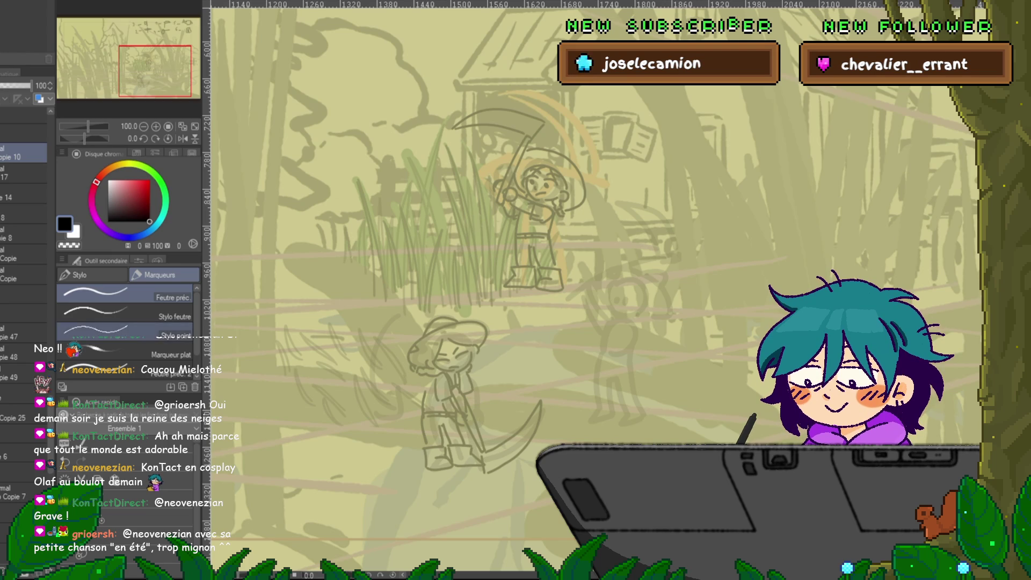
- Zoom out to the full canvas and step through several layers in the Layers panel
{"action": "key", "text": "ctrl+minus"}
{"action": "key", "text": "ctrl+minus"}
{"action": "key", "text": "ctrl+minus"}
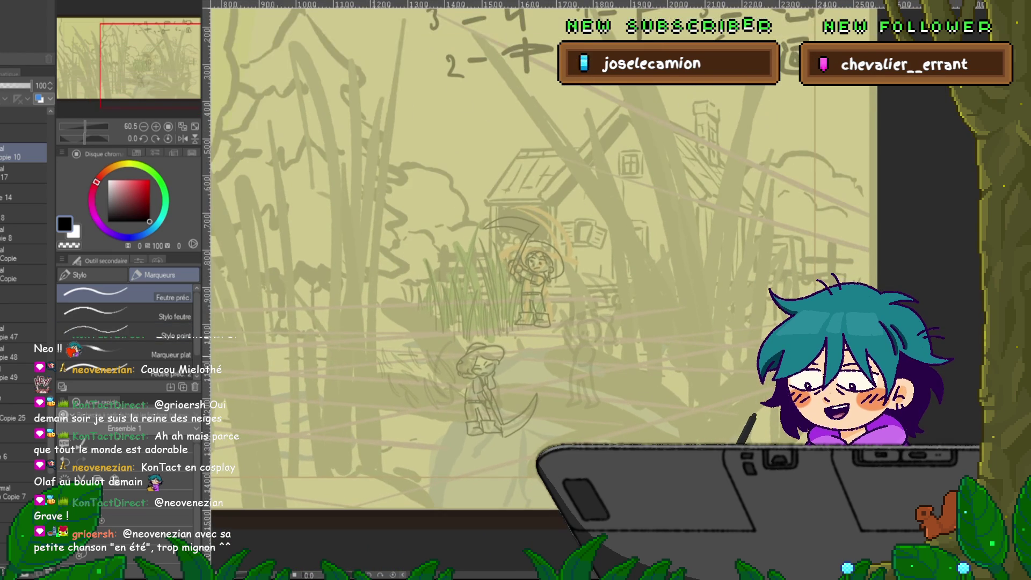
{"action": "left_click", "coordinate": [21, 133]}
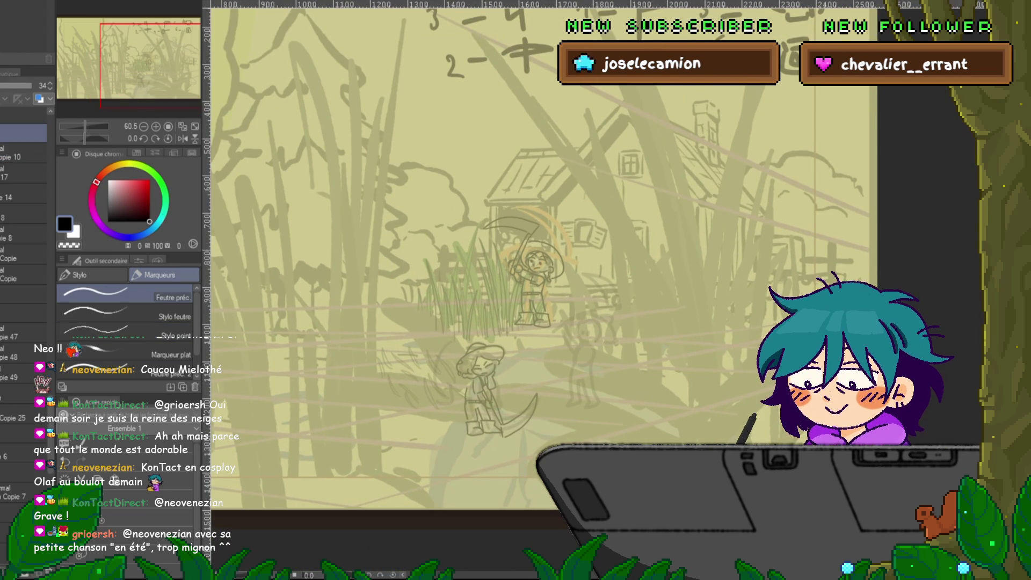
{"action": "scroll", "coordinate": [24, 269], "scroll_direction": "up", "scroll_amount": 5}
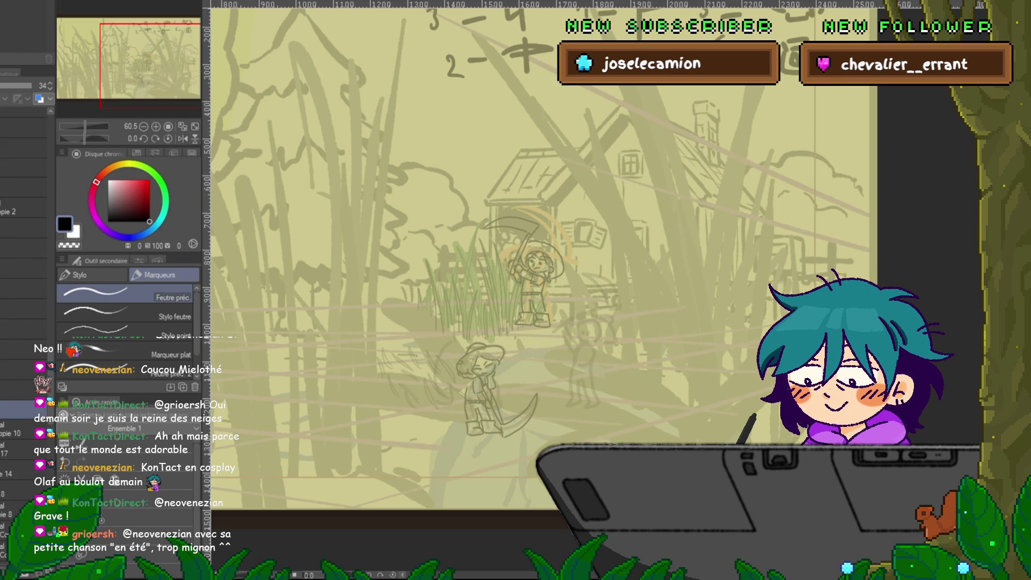
{"action": "left_click", "coordinate": [22, 248]}
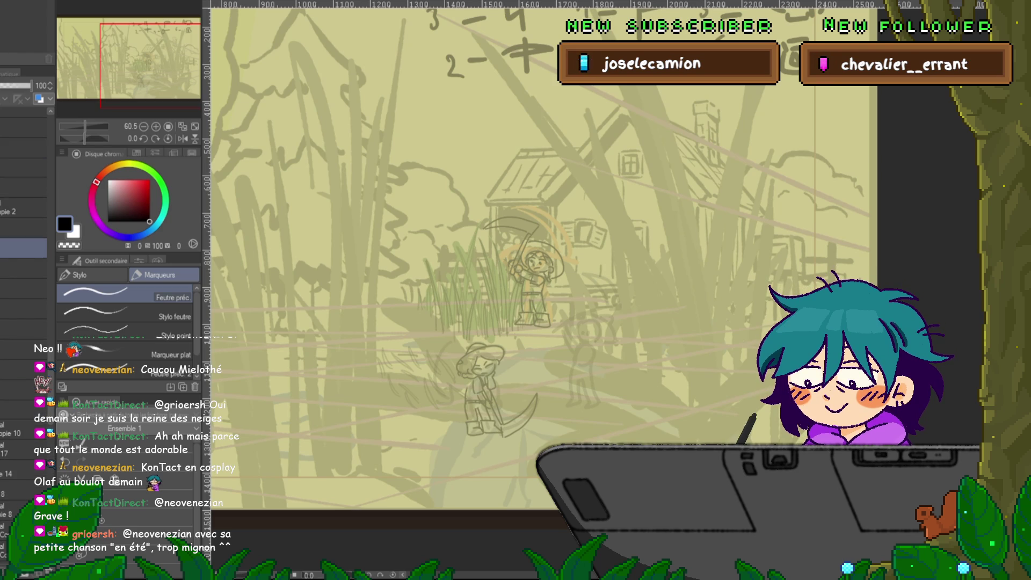
{"action": "left_click", "coordinate": [22, 268]}
{"action": "left_click", "coordinate": [22, 288]}
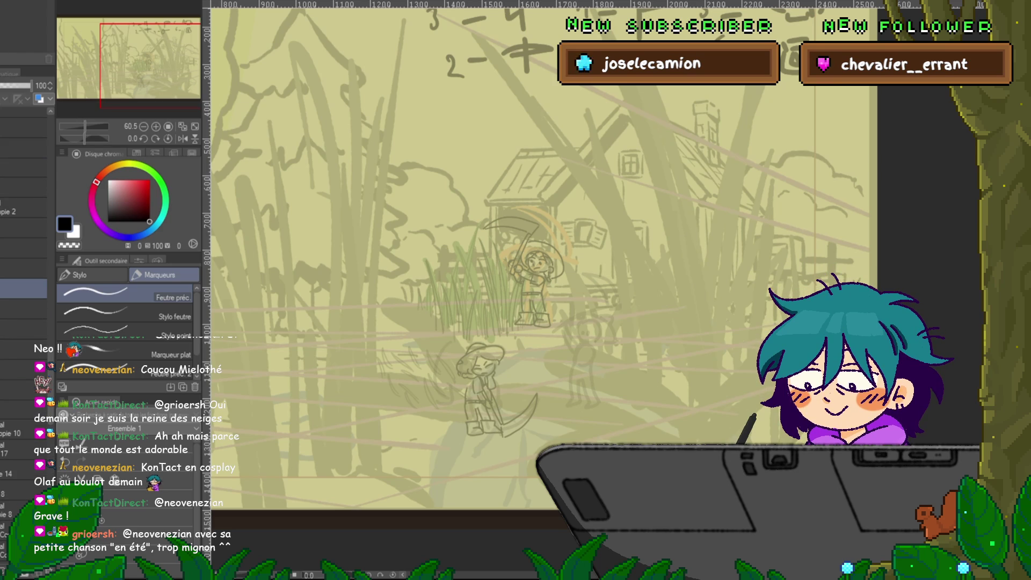
- Find the layer set to 50 opacity and raise its opacity to 100
{"action": "scroll", "coordinate": [24, 268], "scroll_direction": "down", "scroll_amount": 5}
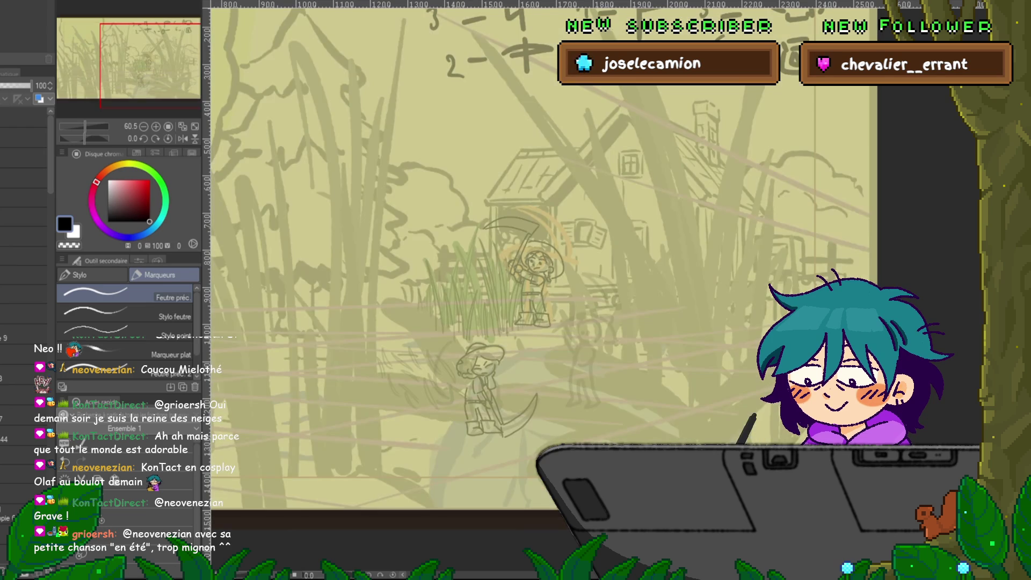
{"action": "scroll", "coordinate": [25, 322], "scroll_direction": "down", "scroll_amount": 5}
{"action": "scroll", "coordinate": [24, 322], "scroll_direction": "down", "scroll_amount": 3}
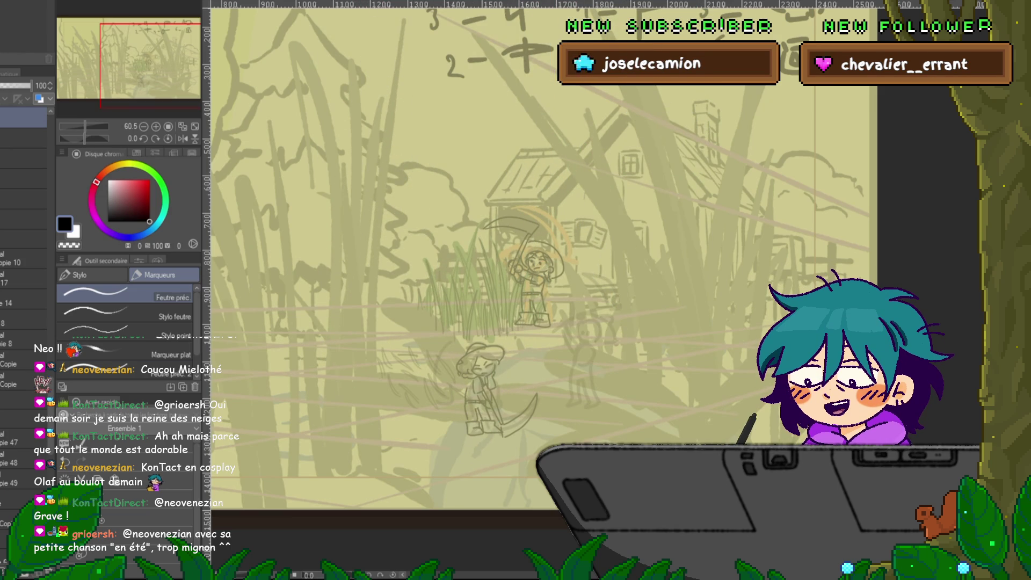
{"action": "scroll", "coordinate": [24, 322], "scroll_direction": "down", "scroll_amount": 3}
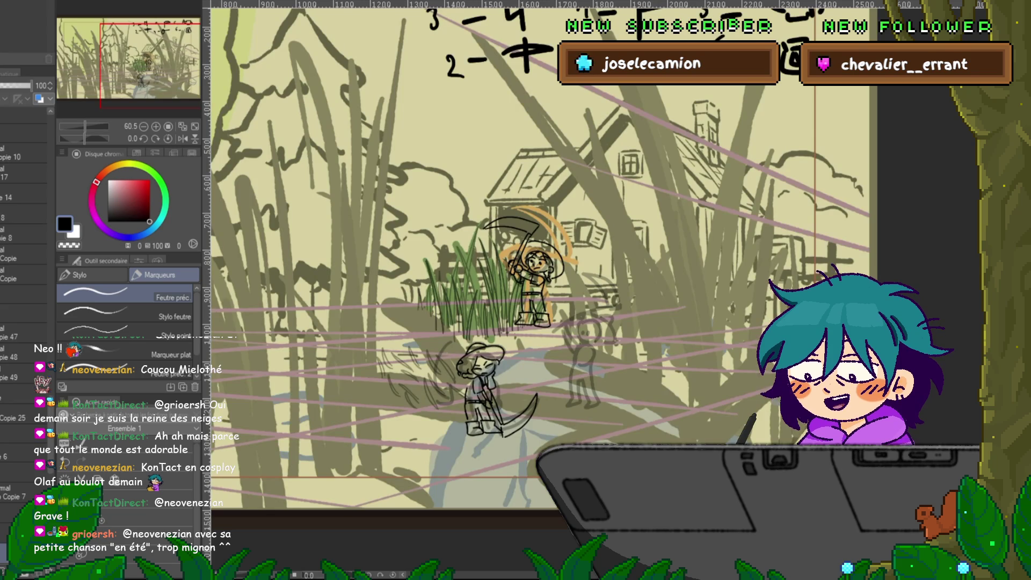
{"action": "scroll", "coordinate": [24, 322], "scroll_direction": "down", "scroll_amount": 2}
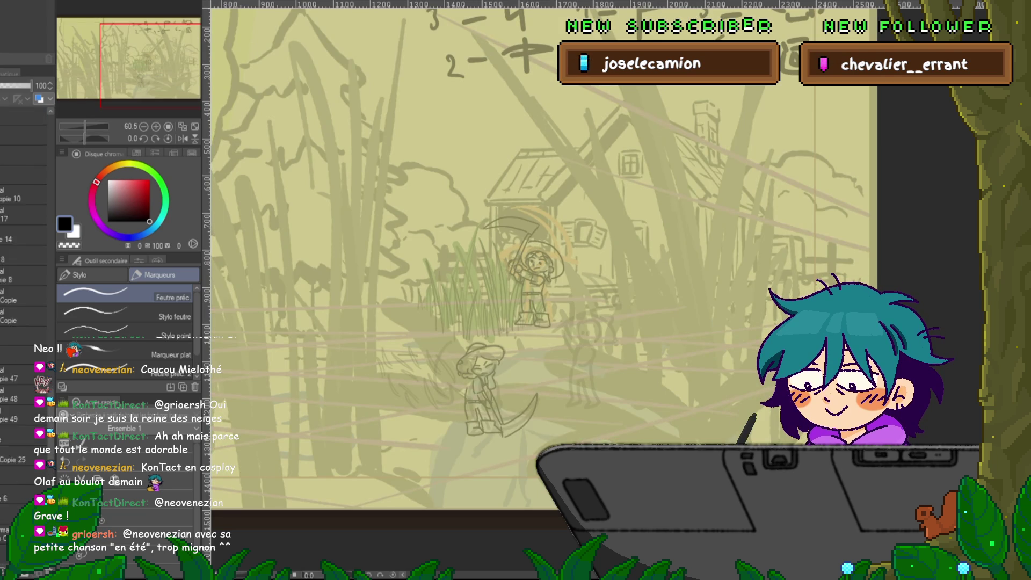
{"action": "scroll", "coordinate": [24, 322], "scroll_direction": "down", "scroll_amount": 1}
{"action": "left_click", "coordinate": [16, 410]}
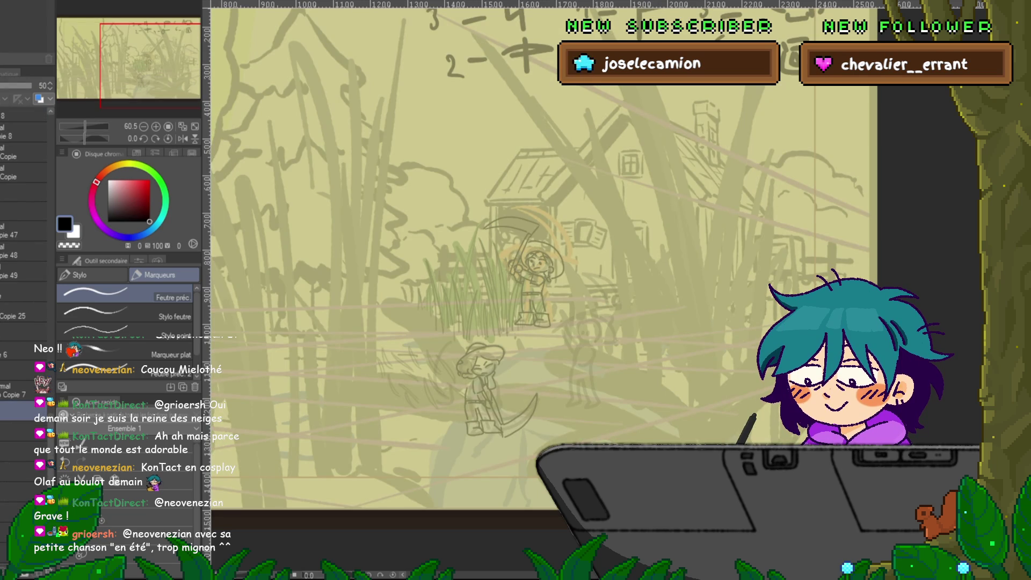
{"action": "left_click_drag", "start_coordinate": [18, 85], "coordinate": [32, 85]}
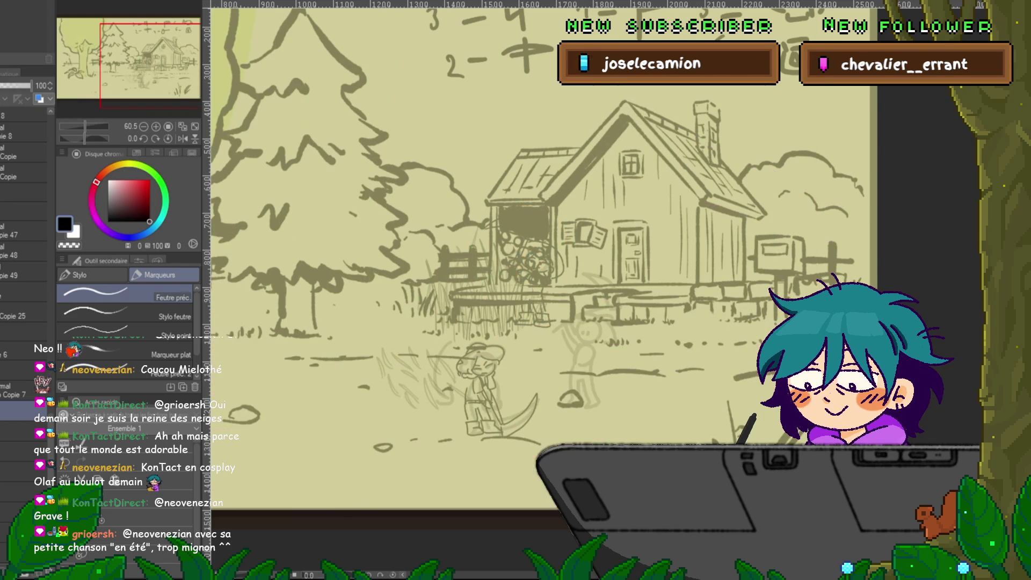
- Select the Copie 25, Copie 48 and top layers, then undo to restore the hidden grass layers
{"action": "left_click", "coordinate": [21, 369]}
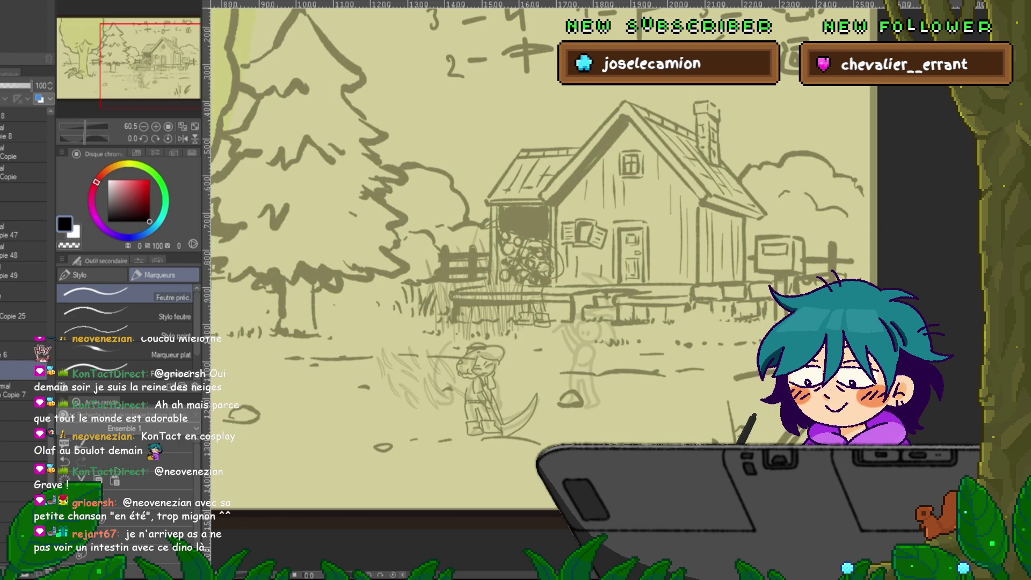
{"action": "left_click", "coordinate": [24, 311]}
{"action": "left_click", "coordinate": [23, 250]}
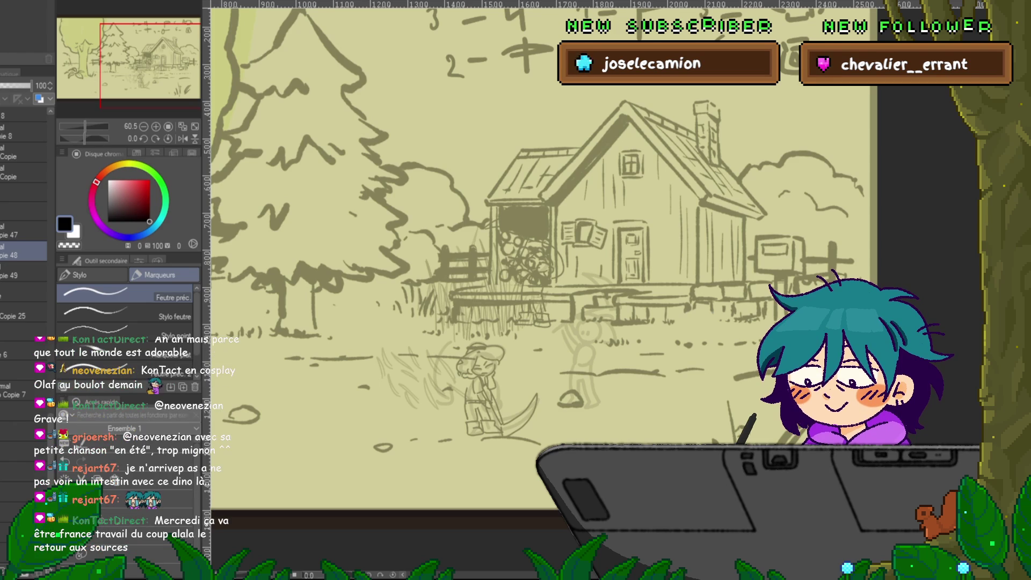
{"action": "left_click", "coordinate": [25, 117]}
{"action": "key", "text": "ctrl+z"}
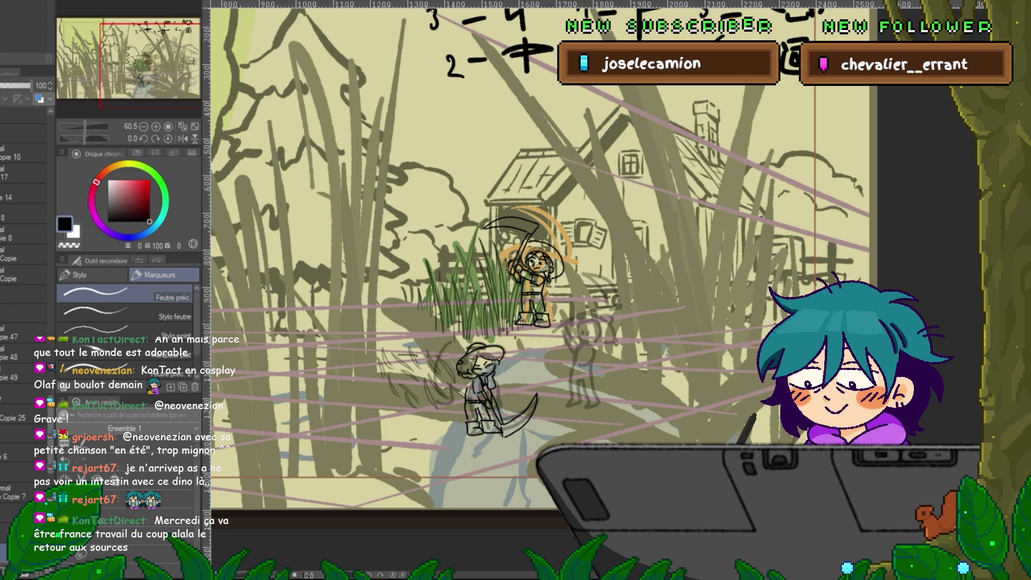
- Switch to the other drawing, select a layer there, then cycle to the blank document
{"action": "key", "text": "ctrl+Tab"}
{"action": "key", "text": "ctrl+Tab"}
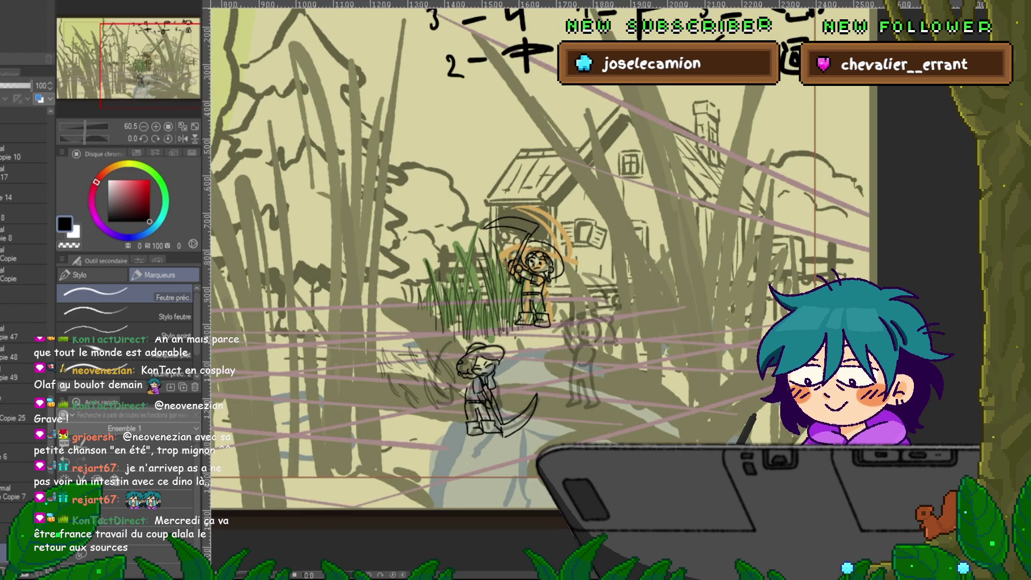
{"action": "scroll", "coordinate": [24, 322], "scroll_direction": "up", "scroll_amount": 5}
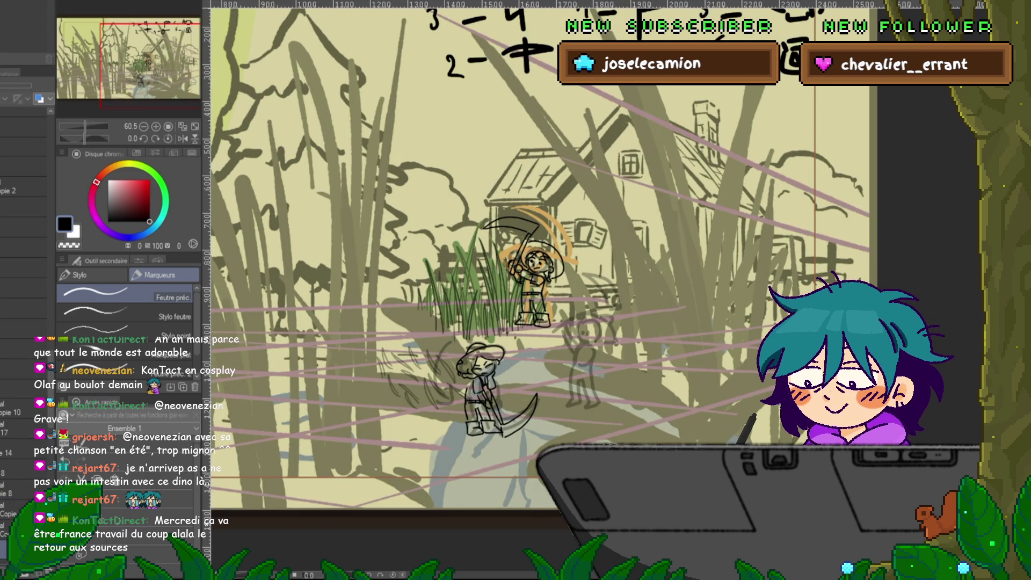
{"action": "left_click", "coordinate": [25, 226]}
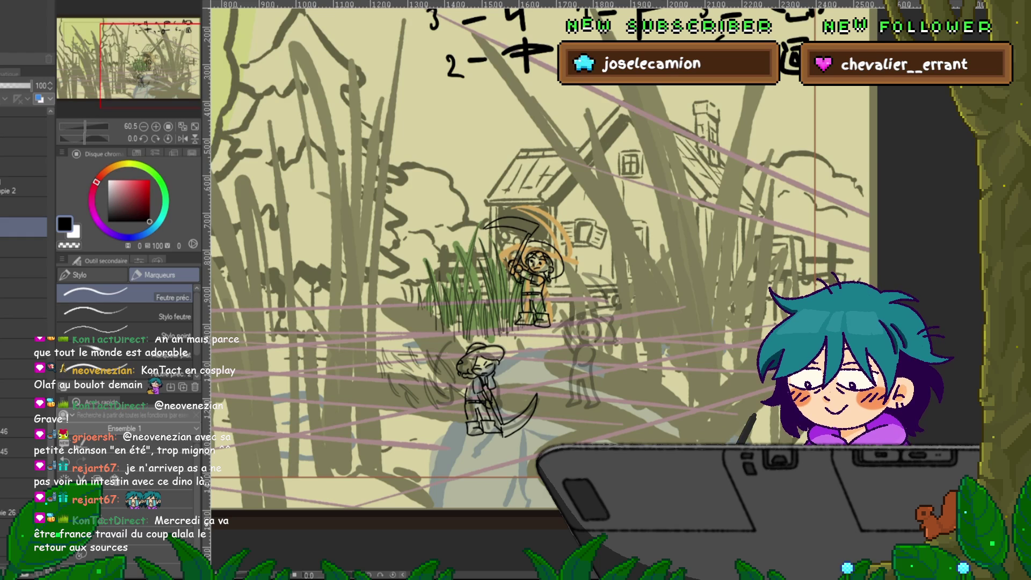
{"action": "key", "text": "ctrl+Tab"}
{"action": "key", "text": "ctrl+Tab"}
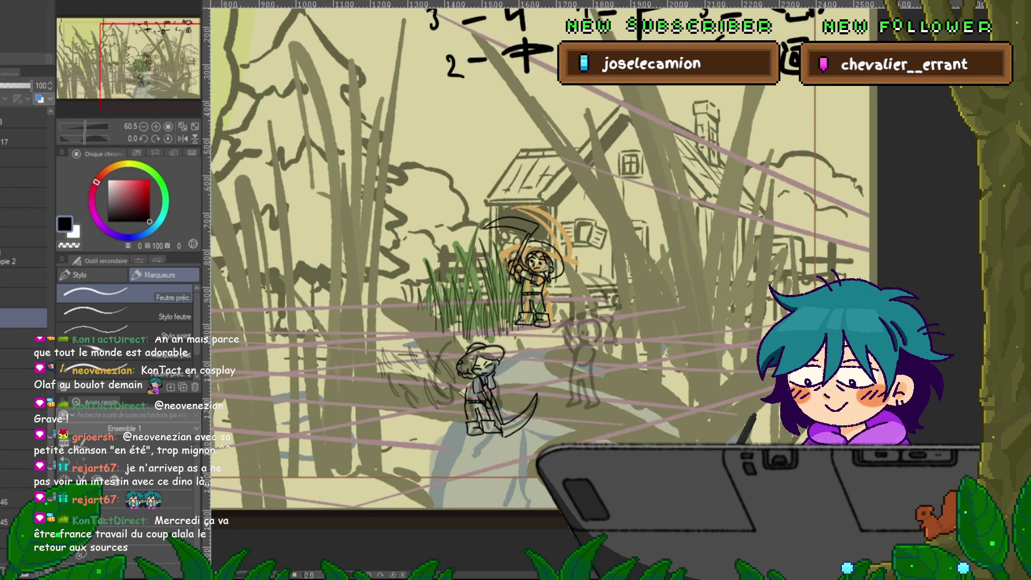
{"action": "key", "text": "ctrl+Tab"}
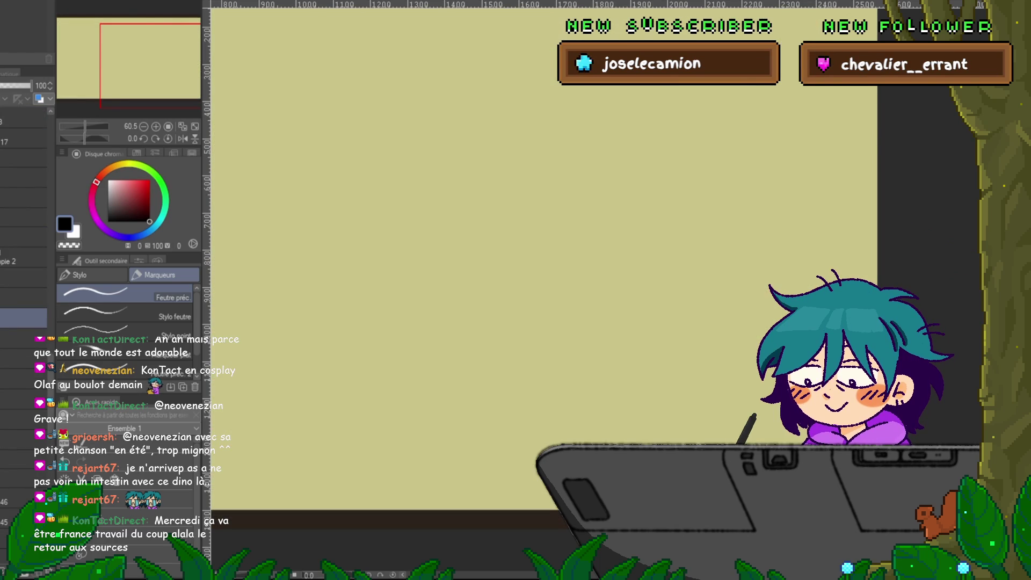
- Cycle back and forth between the sketch drawing and the blank document
{"action": "key", "text": "ctrl+Tab"}
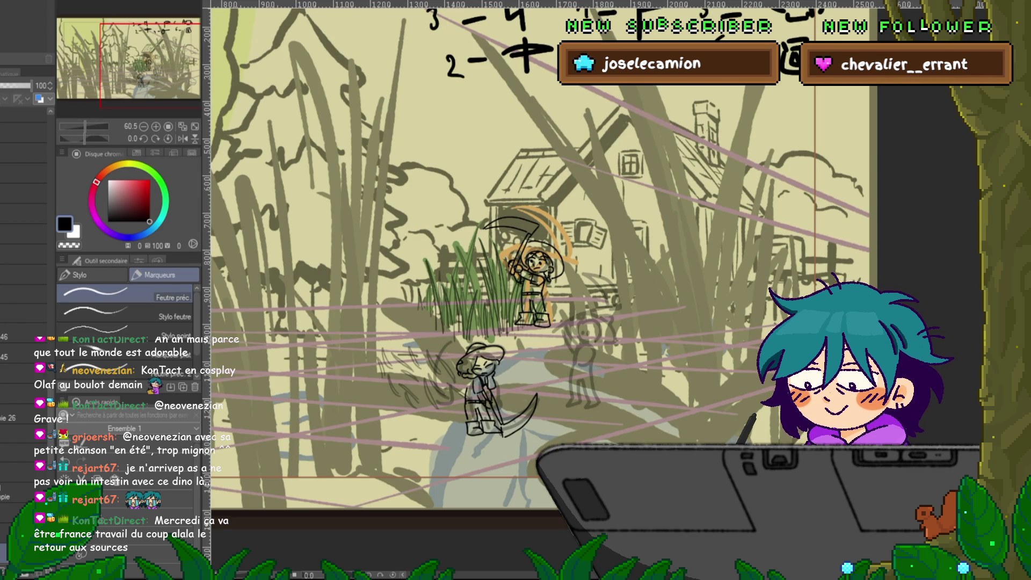
{"action": "key", "text": "ctrl+Tab"}
{"action": "key", "text": "ctrl+Tab"}
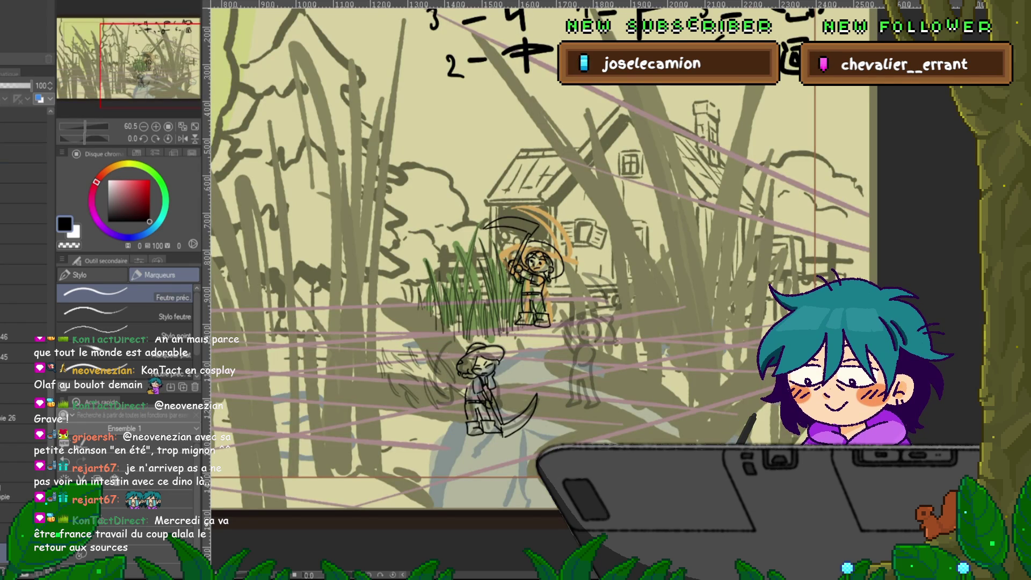
{"action": "key", "text": "ctrl+Tab"}
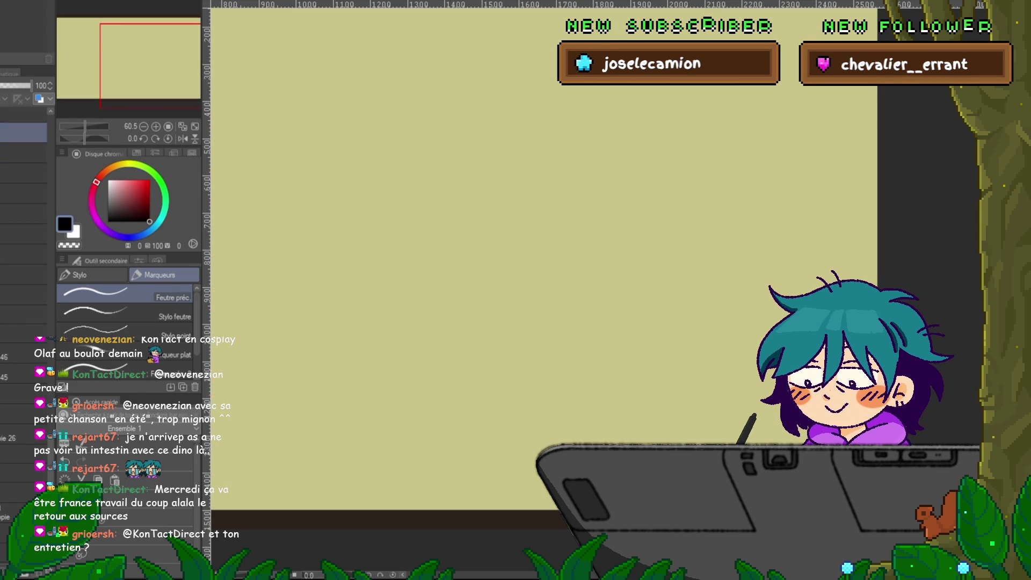
{"action": "key", "text": "ctrl+Tab"}
{"action": "key", "text": "ctrl+Tab"}
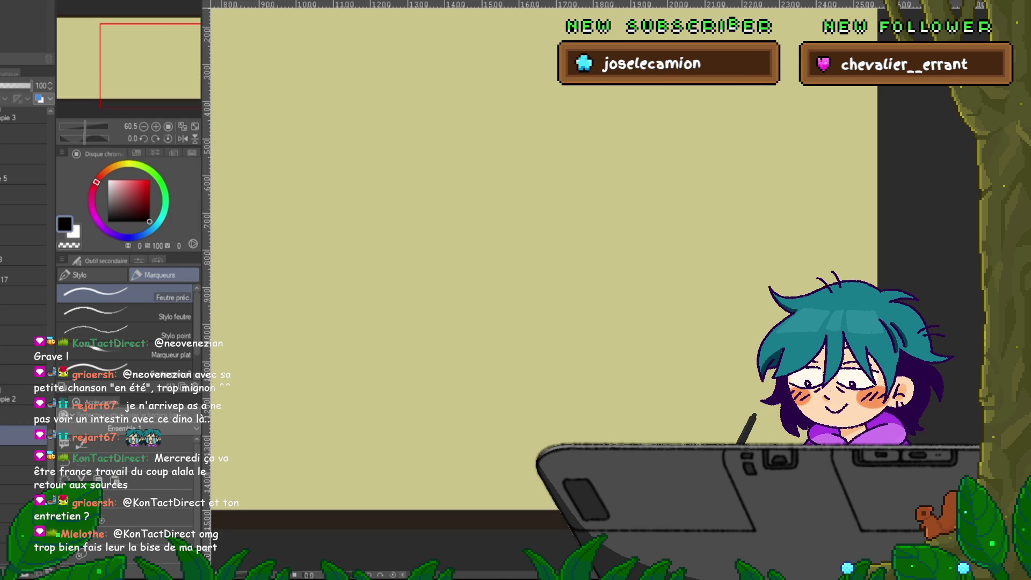
{"action": "key", "text": "ctrl+Tab"}
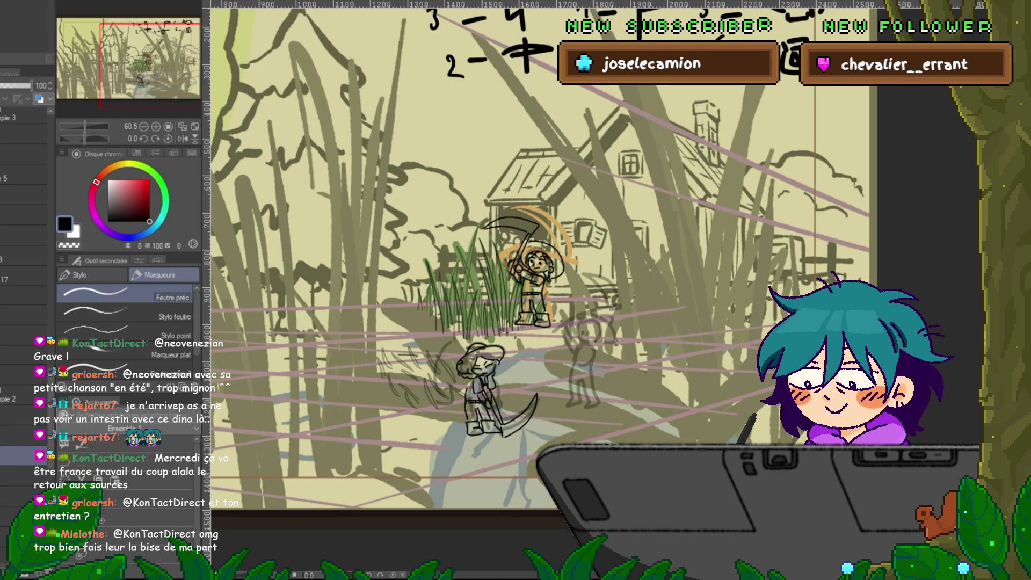
{"action": "scroll", "coordinate": [24, 322], "scroll_direction": "down", "scroll_amount": 5}
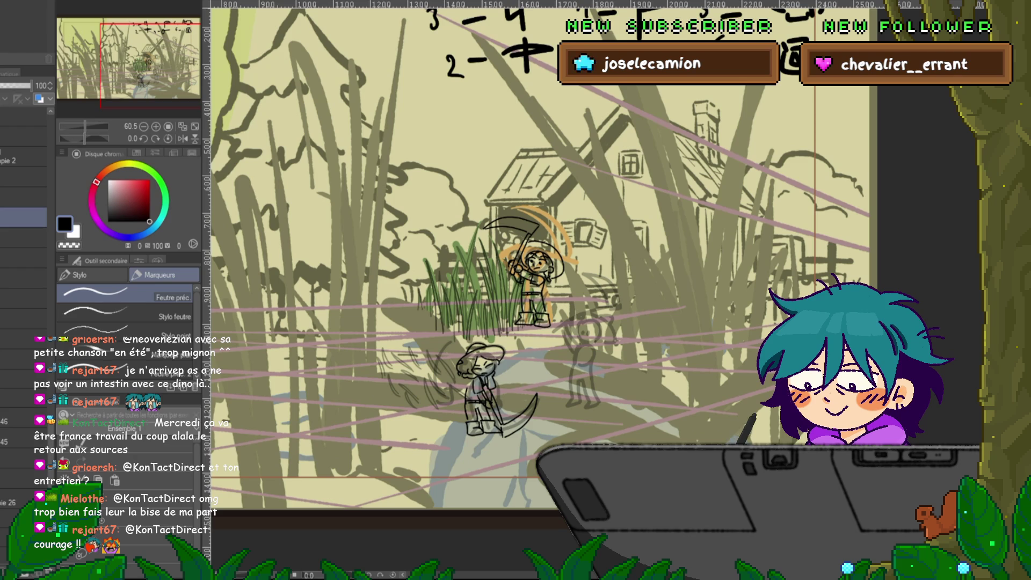
{"action": "key", "text": "ctrl+Tab"}
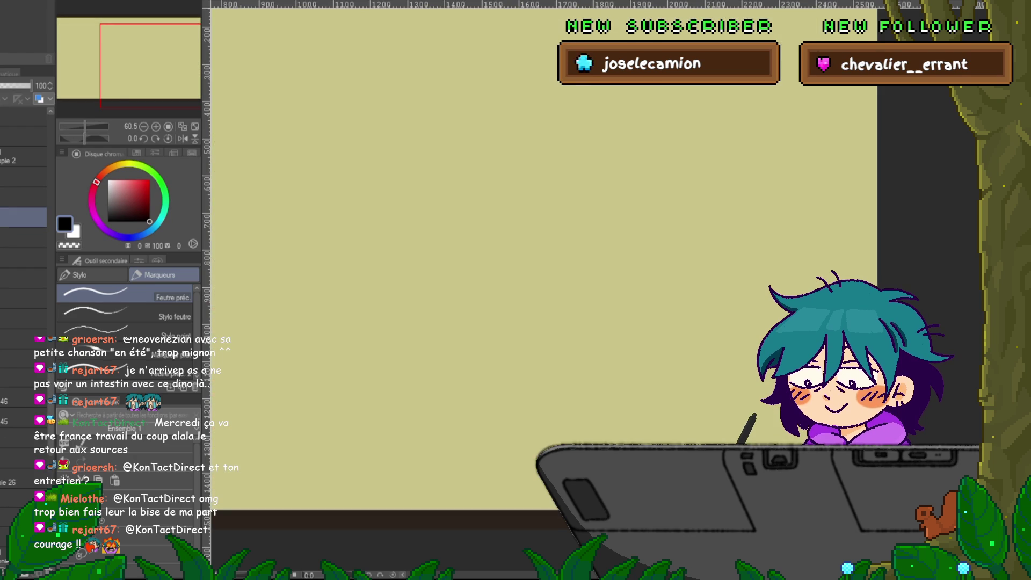
- Select a range of layers, delete them, undo the deletion, and pick another layer
{"action": "left_click", "coordinate": [24, 481], "text": "shift"}
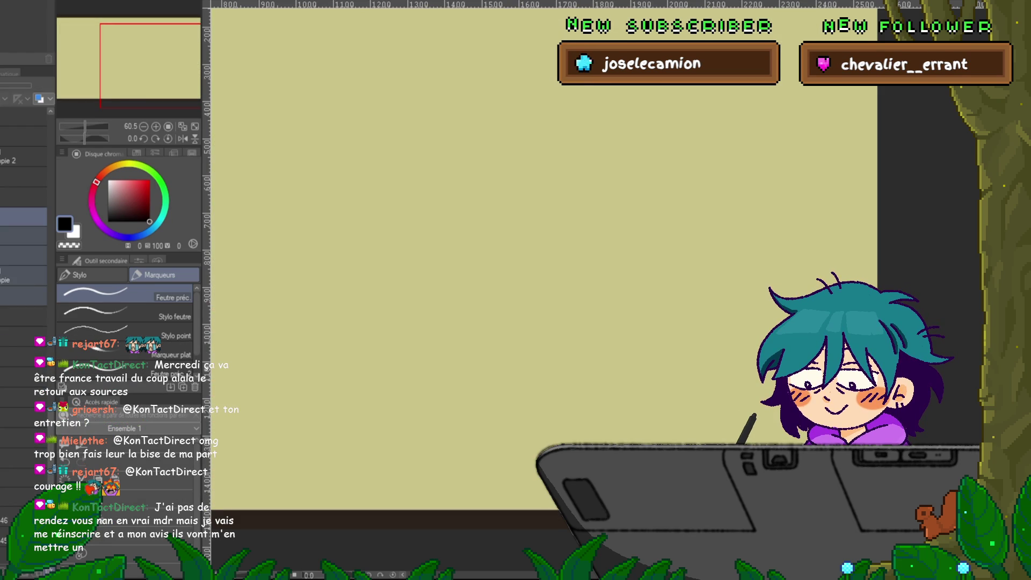
{"action": "left_click", "coordinate": [24, 196]}
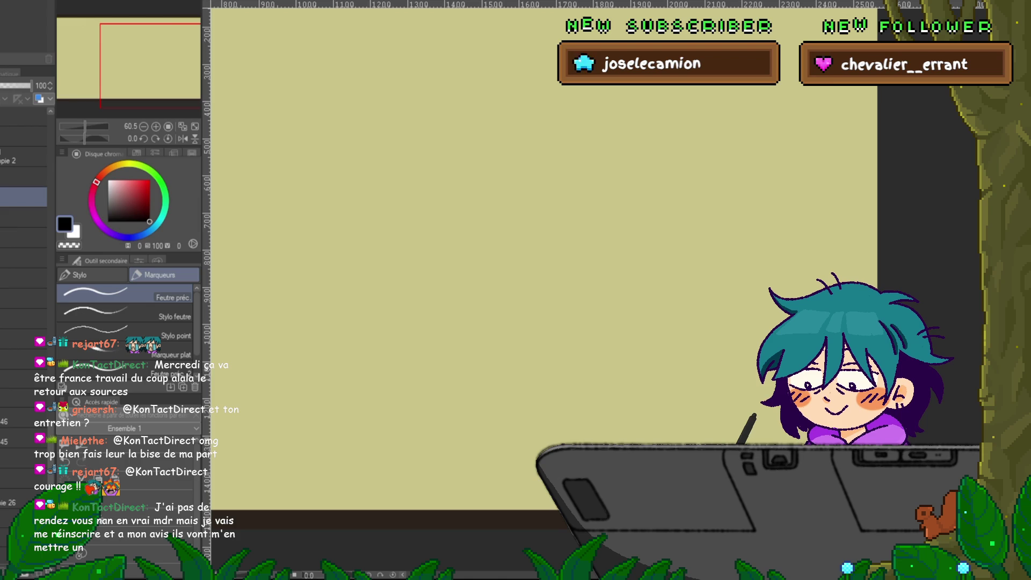
{"action": "left_click", "coordinate": [24, 257]}
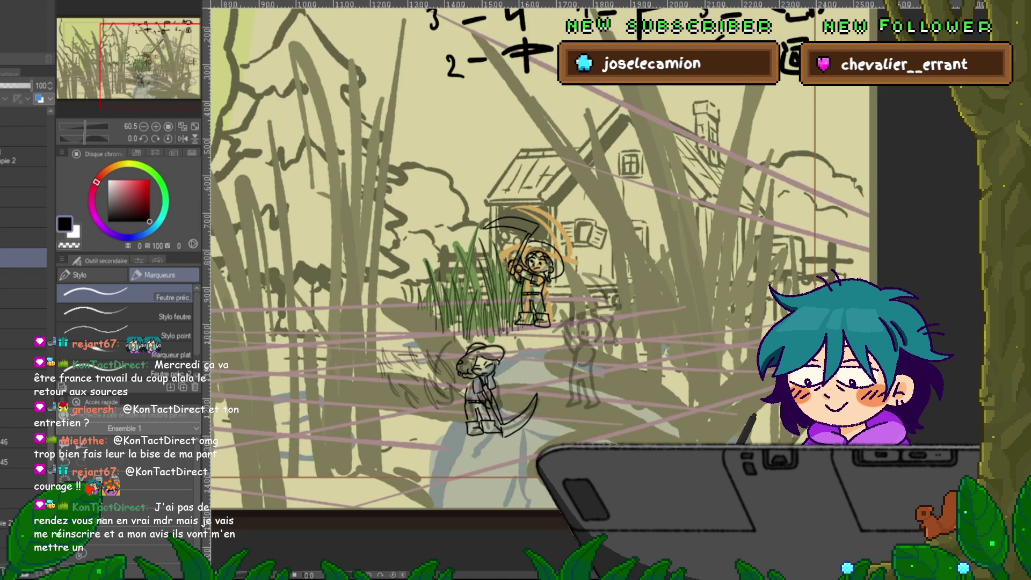
{"action": "scroll", "coordinate": [24, 268], "scroll_direction": "down", "scroll_amount": 3}
{"action": "left_click", "coordinate": [25, 462], "text": "shift"}
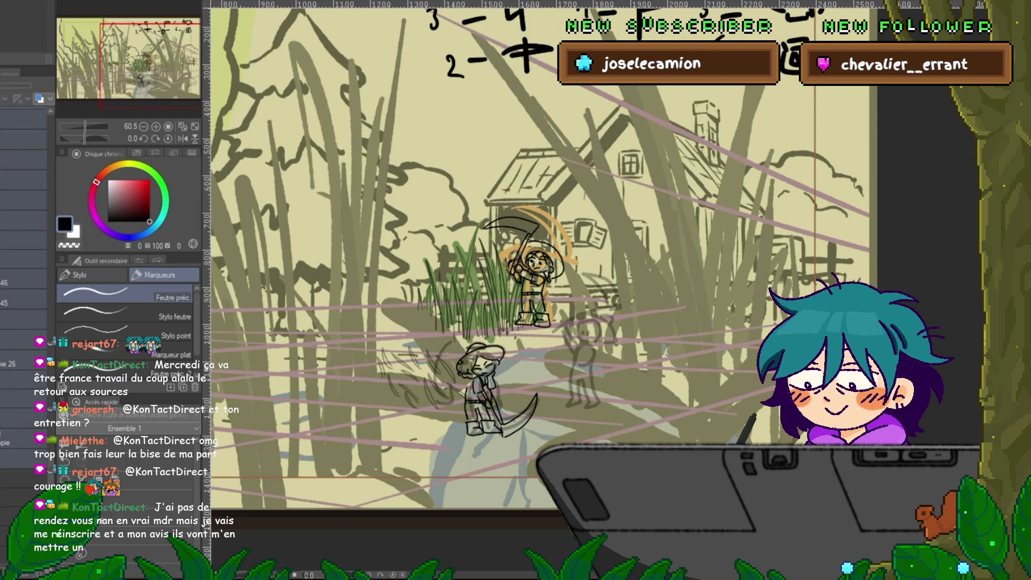
{"action": "key", "text": "Delete"}
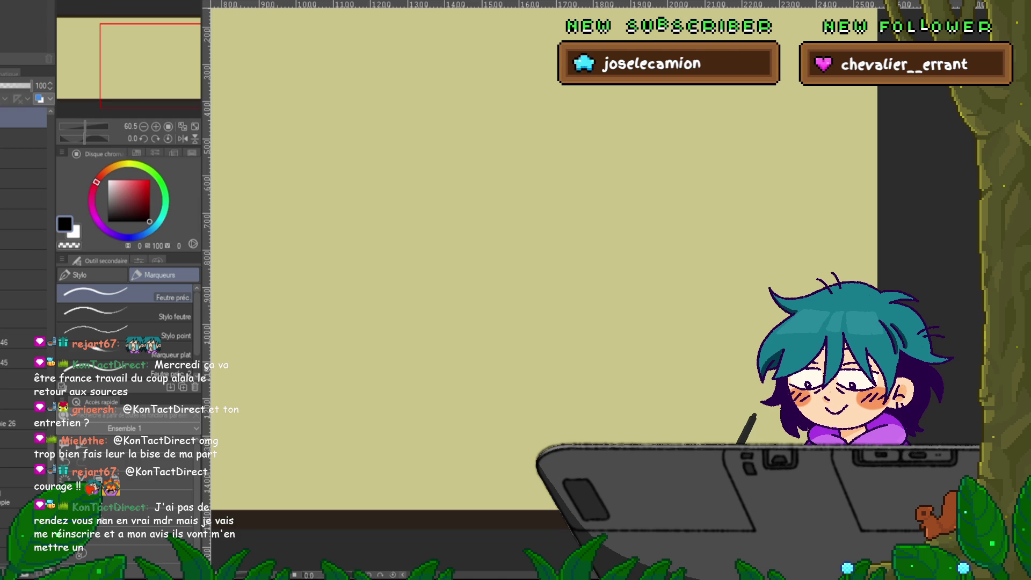
{"action": "key", "text": "ctrl+z"}
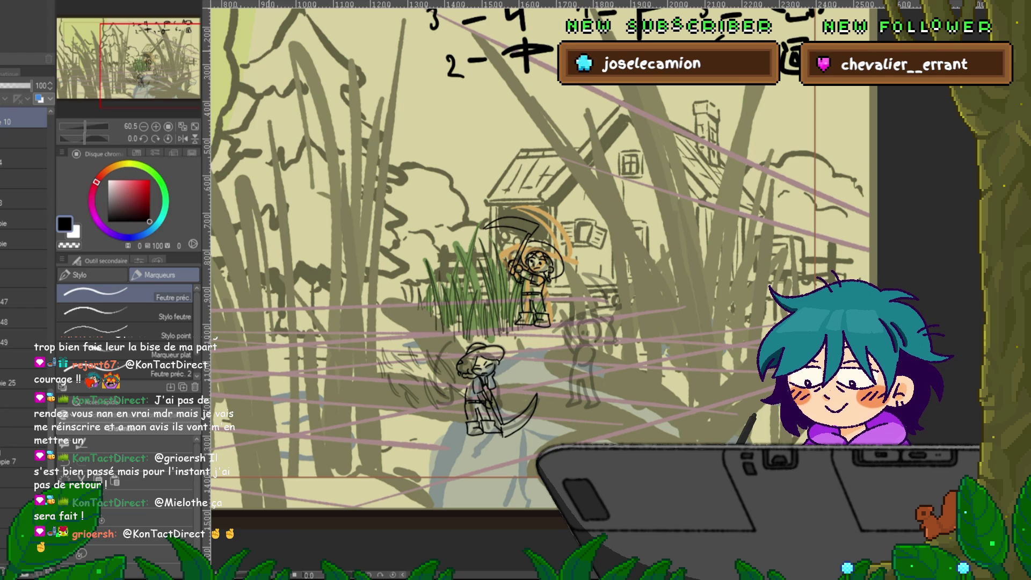
{"action": "left_click", "coordinate": [25, 537]}
- Undo the lower farmer's leg strokes and further inking strokes
{"action": "scroll", "coordinate": [24, 269], "scroll_direction": "down", "scroll_amount": 4}
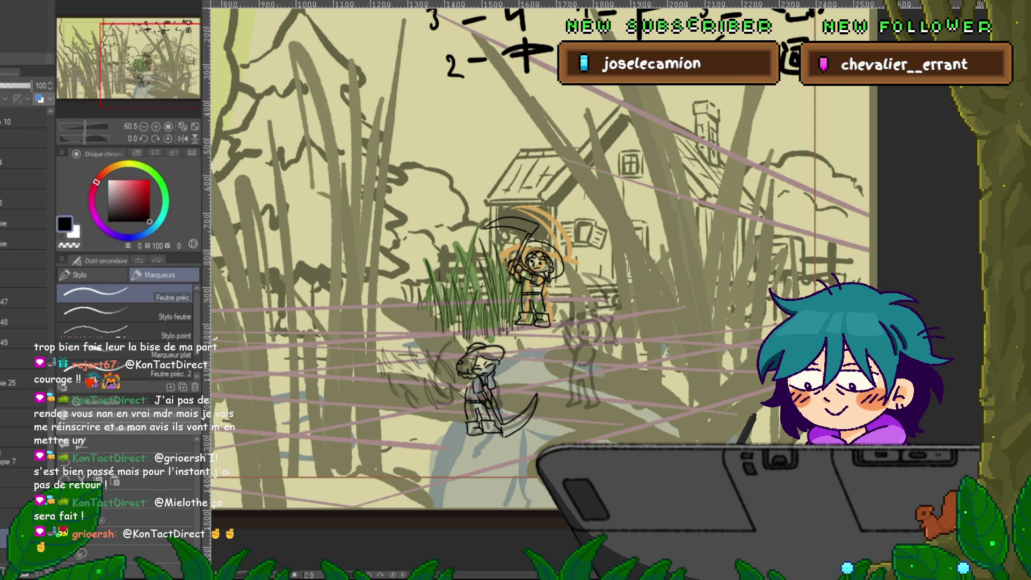
{"action": "scroll", "coordinate": [24, 268], "scroll_direction": "down", "scroll_amount": 8}
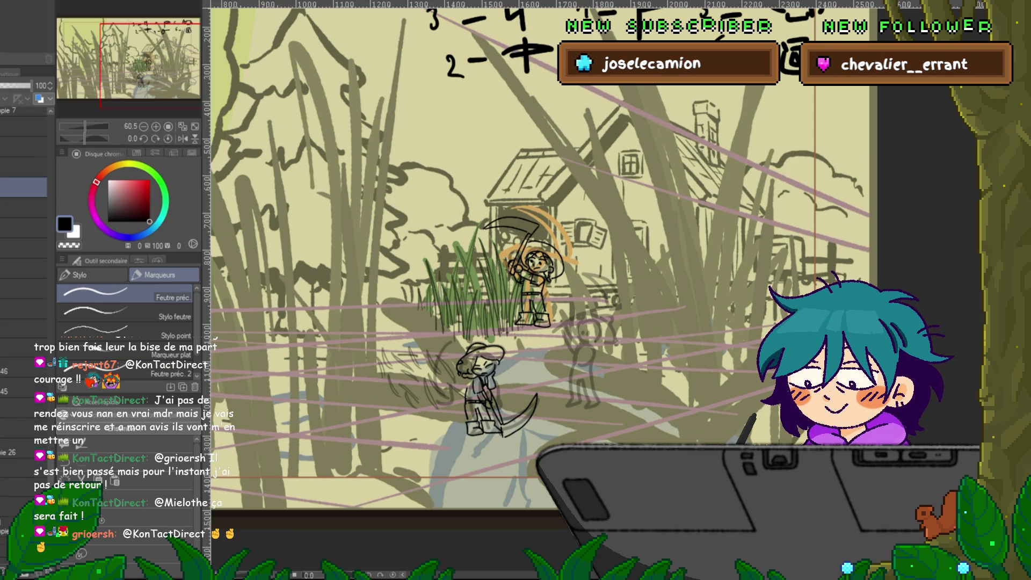
{"action": "key", "text": "ctrl+z"}
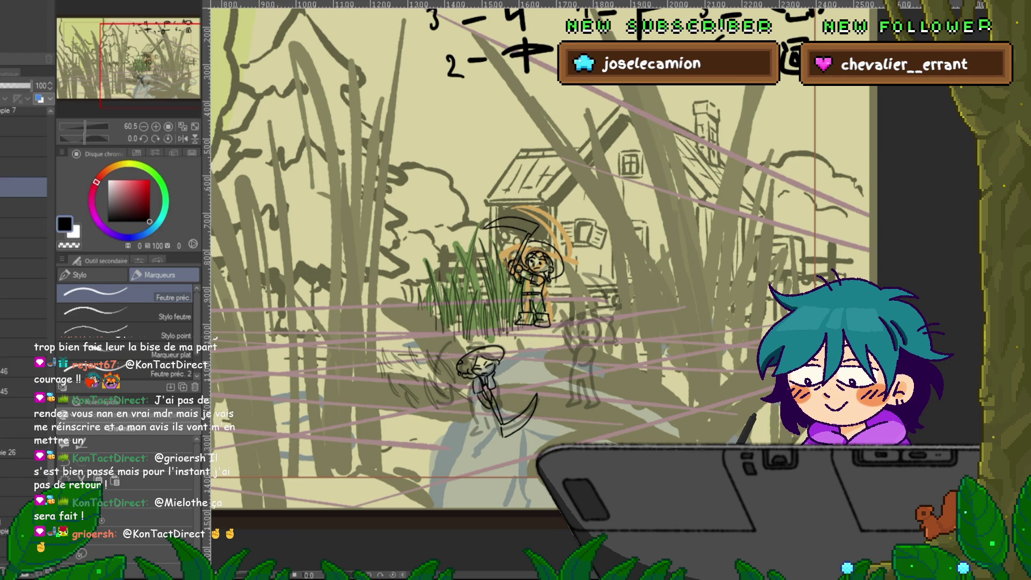
{"action": "key", "text": "ctrl+z"}
{"action": "key", "text": "ctrl+z"}
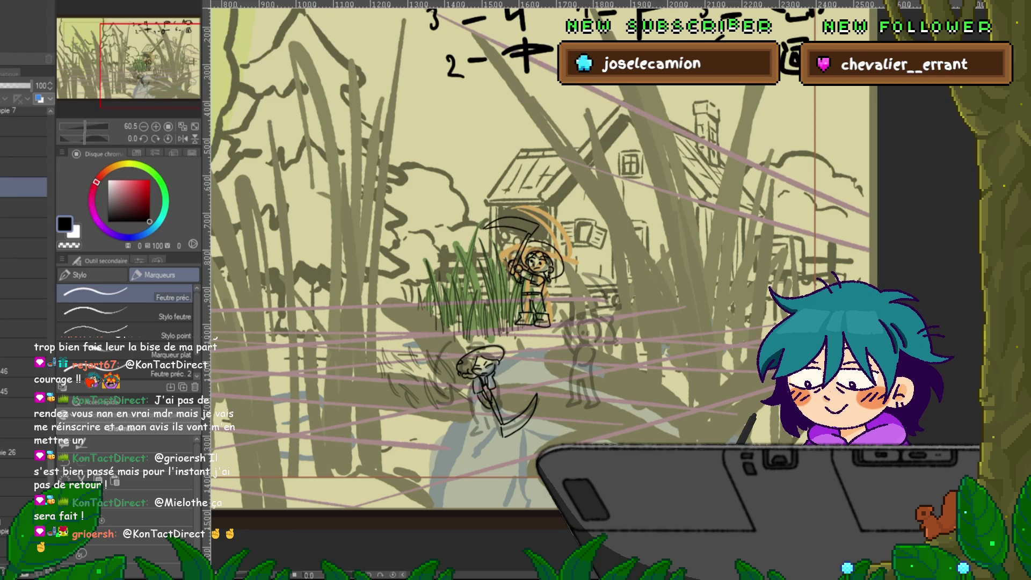
- Lasso the whole lower farmer and clear the ink inside the selection
{"action": "left_click", "coordinate": [24, 387]}
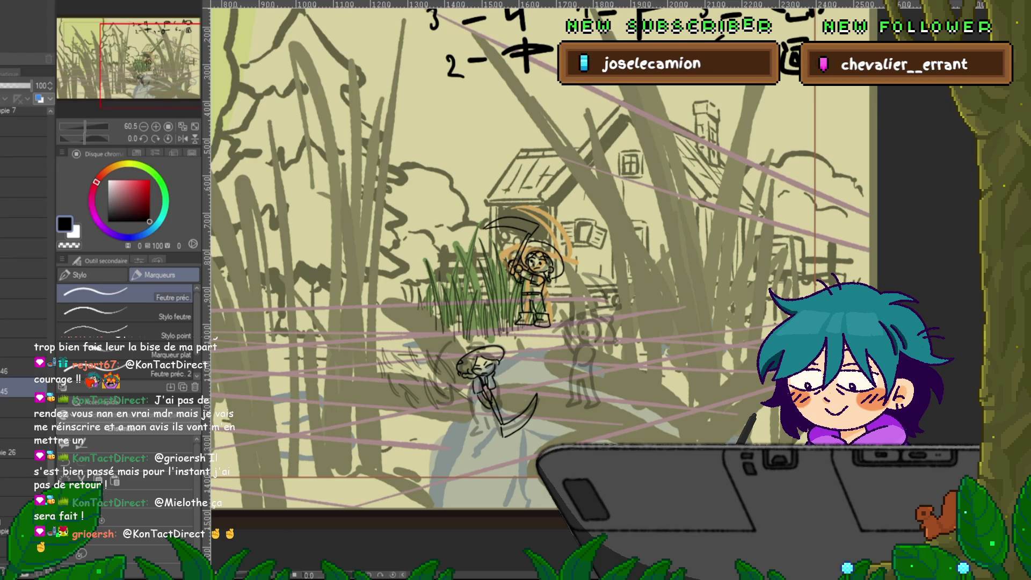
{"action": "key", "text": "m"}
{"action": "left_click_drag", "start_coordinate": [436, 359], "coordinate": [522, 371]}
{"action": "mouse_move", "coordinate": [486, 335]}
{"action": "left_mouse_down"}
{"action": "mouse_move", "coordinate": [435, 399]}
{"action": "mouse_move", "coordinate": [533, 454]}
{"action": "mouse_move", "coordinate": [488, 336]}
{"action": "left_mouse_up"}
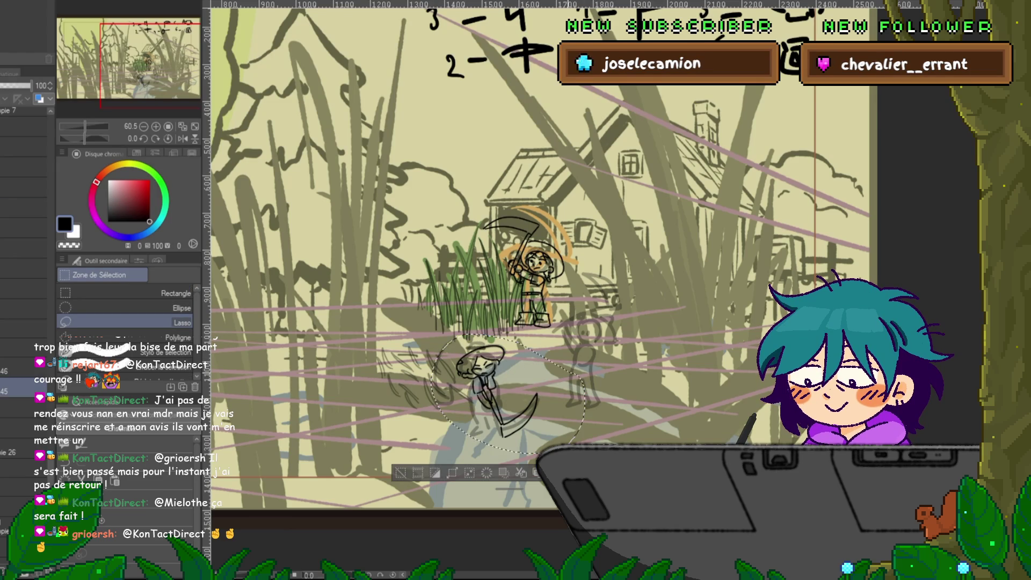
{"action": "key", "text": "ctrl+d"}
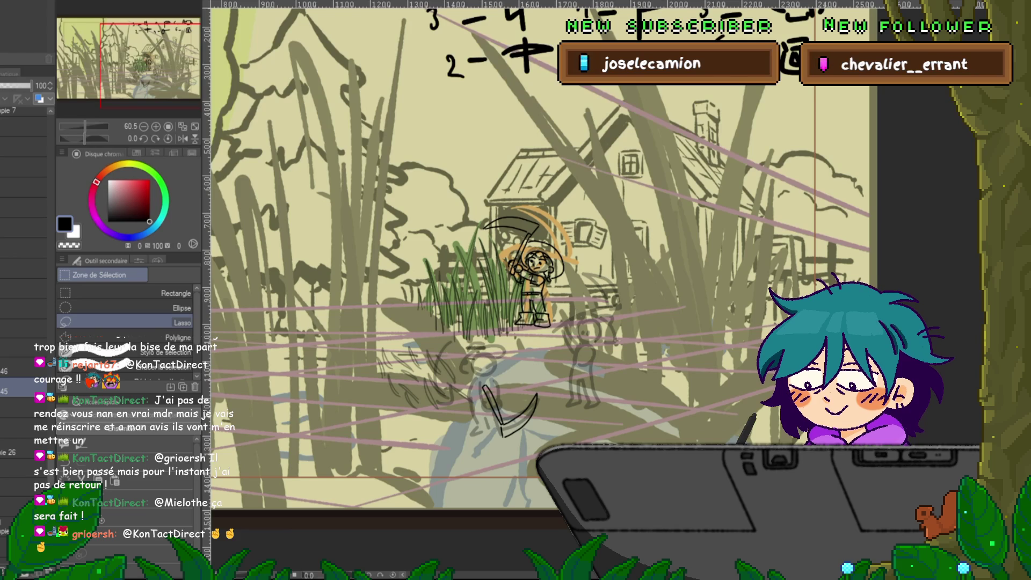
- Merge the grass layer into the one below and set its opacity to 100
{"action": "left_click", "coordinate": [21, 371]}
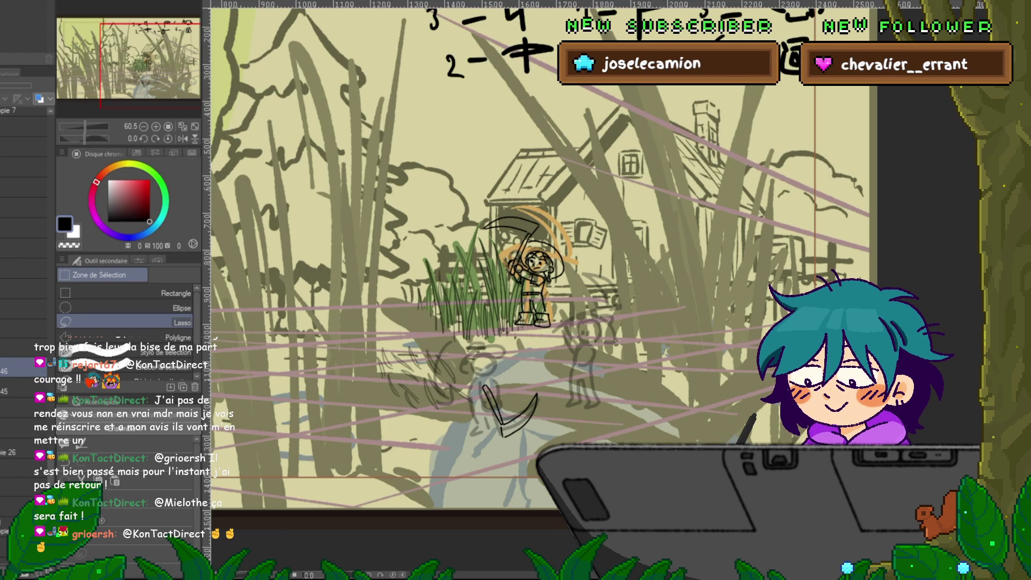
{"action": "left_click", "coordinate": [22, 328]}
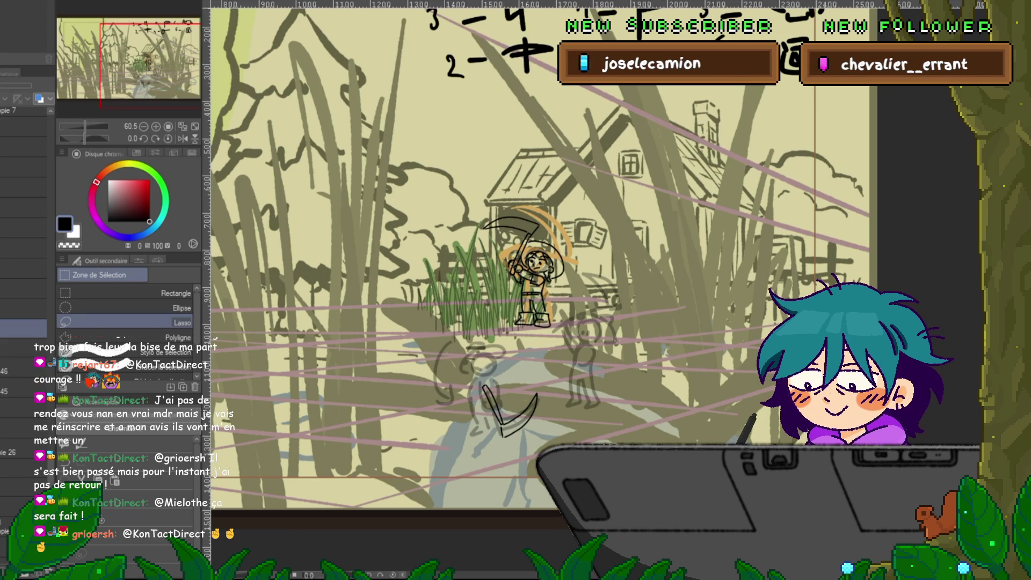
{"action": "key", "text": "ctrl+e"}
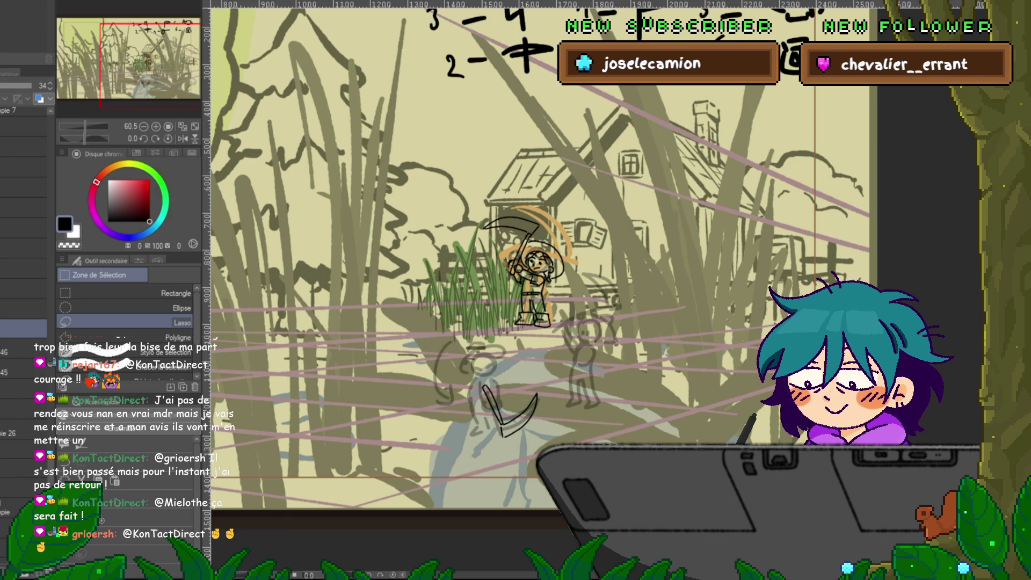
{"action": "left_click", "coordinate": [32, 86]}
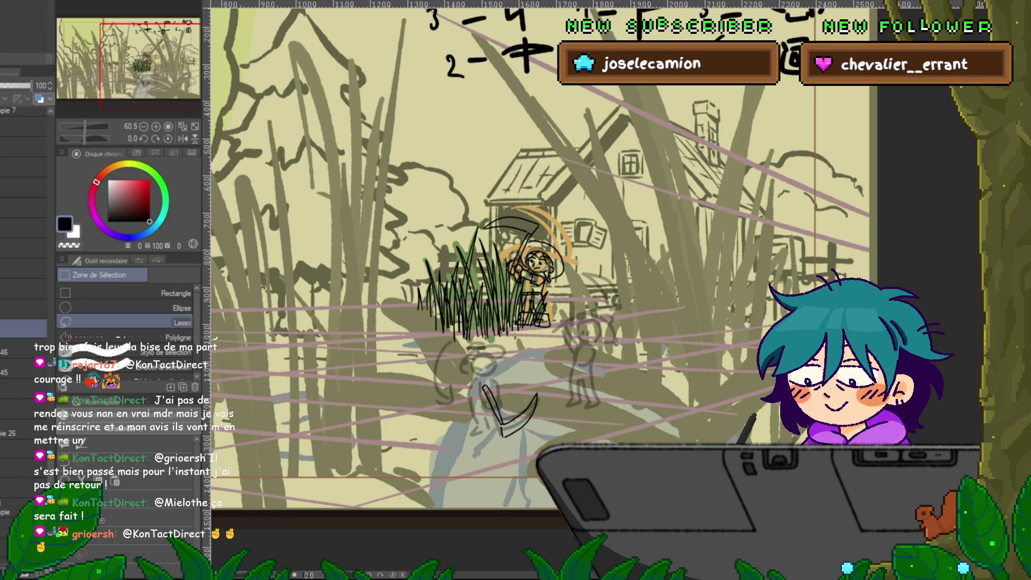
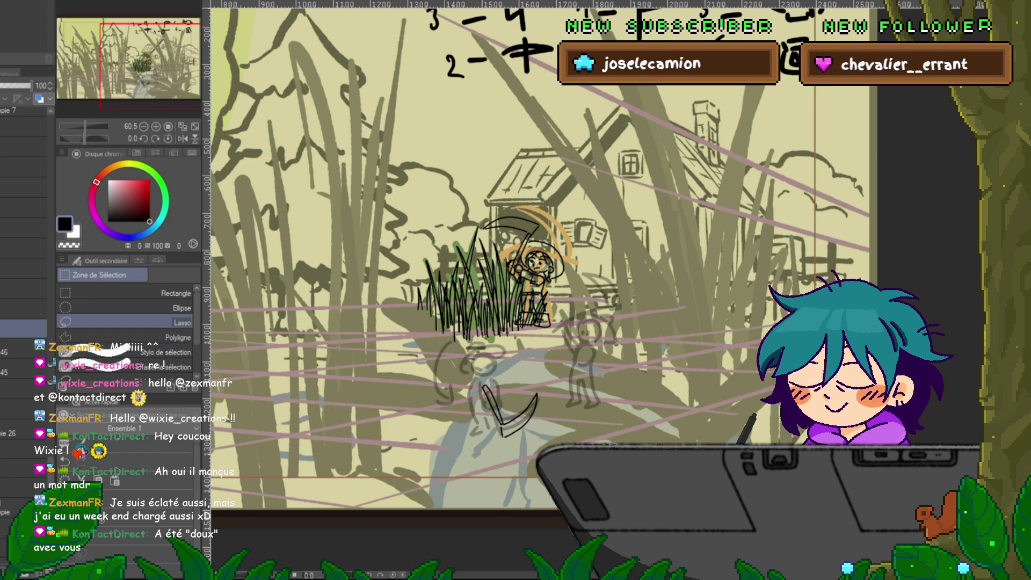
- Preview the animation, then hide the scythe's blade and handle colours
{"action": "key", "text": "space"}
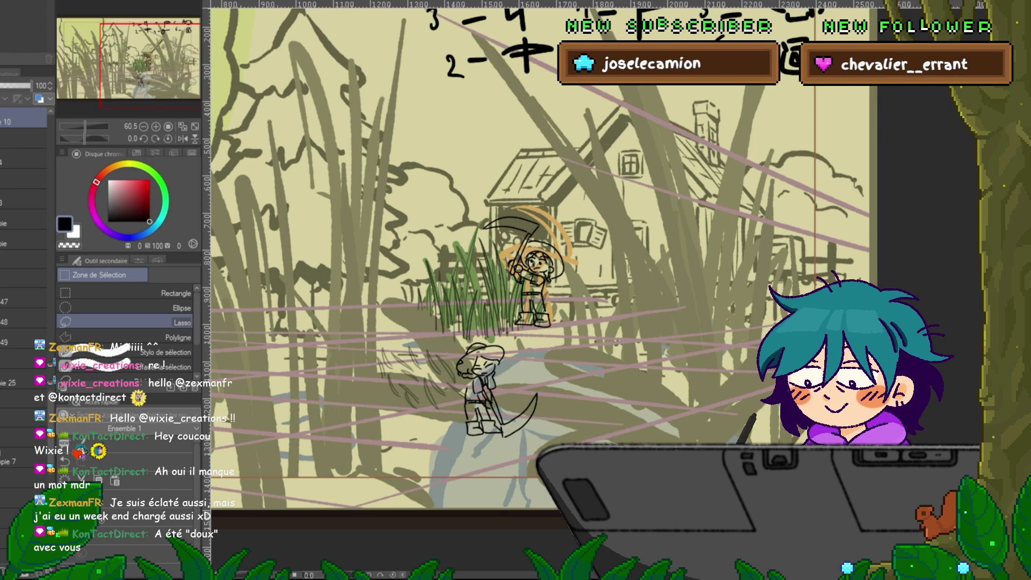
{"action": "key", "text": "ctrl+z"}
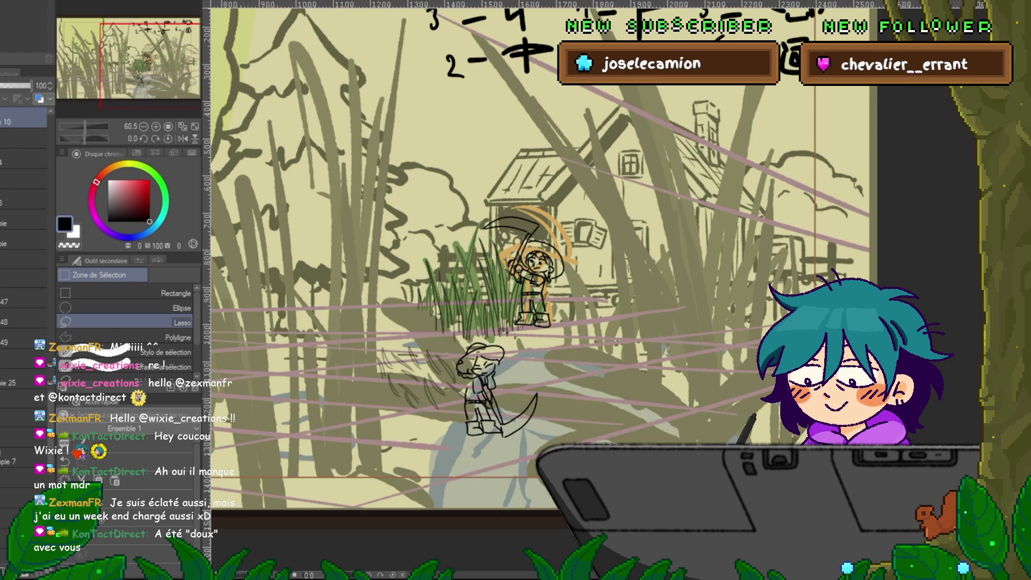
{"action": "left_click", "coordinate": [24, 358]}
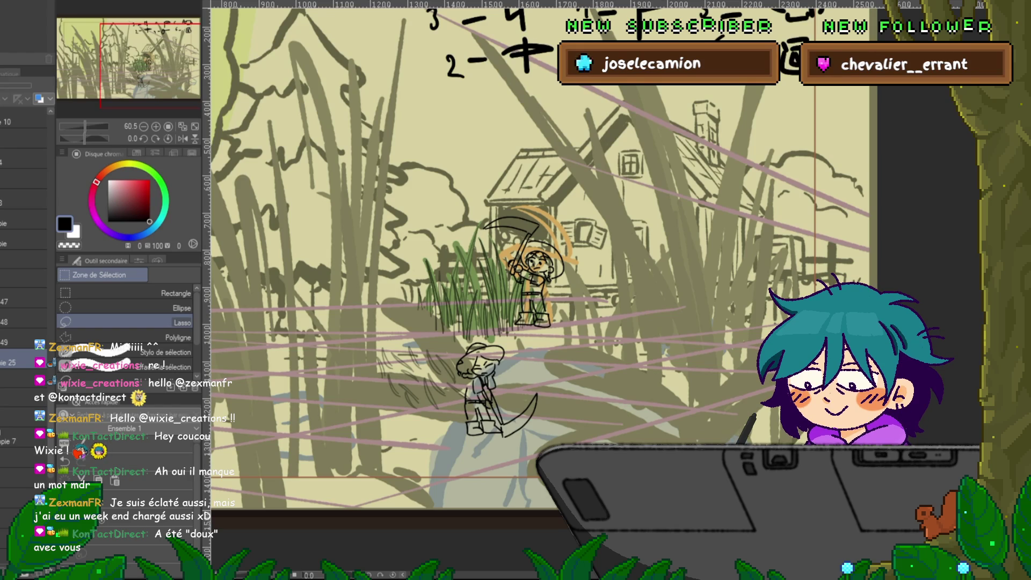
- Hide the upper girl's flat colours, undoing and redoing to compare with and without them
{"action": "key", "text": "ctrl+z"}
{"action": "key", "text": "ctrl+z"}
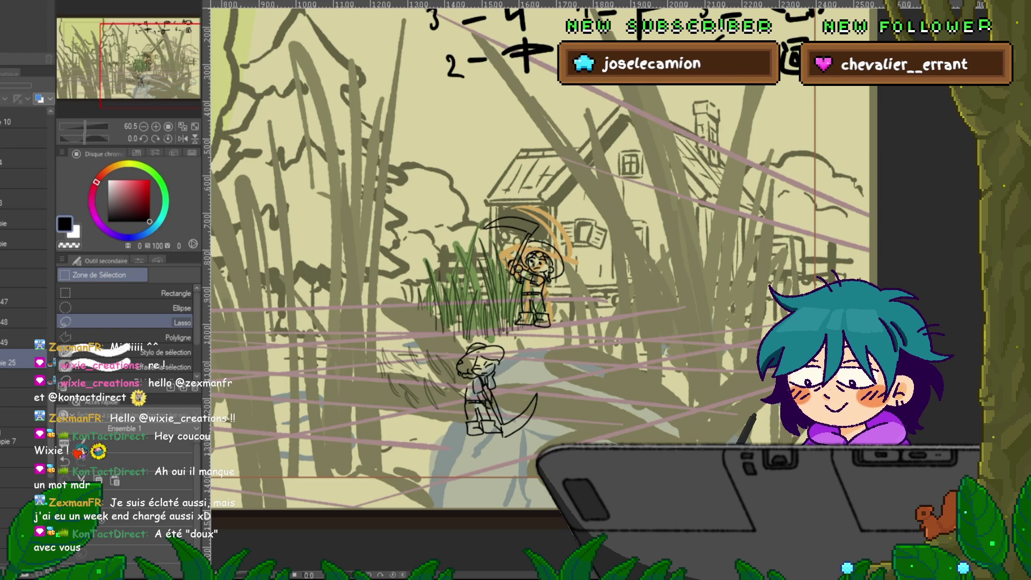
{"action": "key", "text": "ctrl+z"}
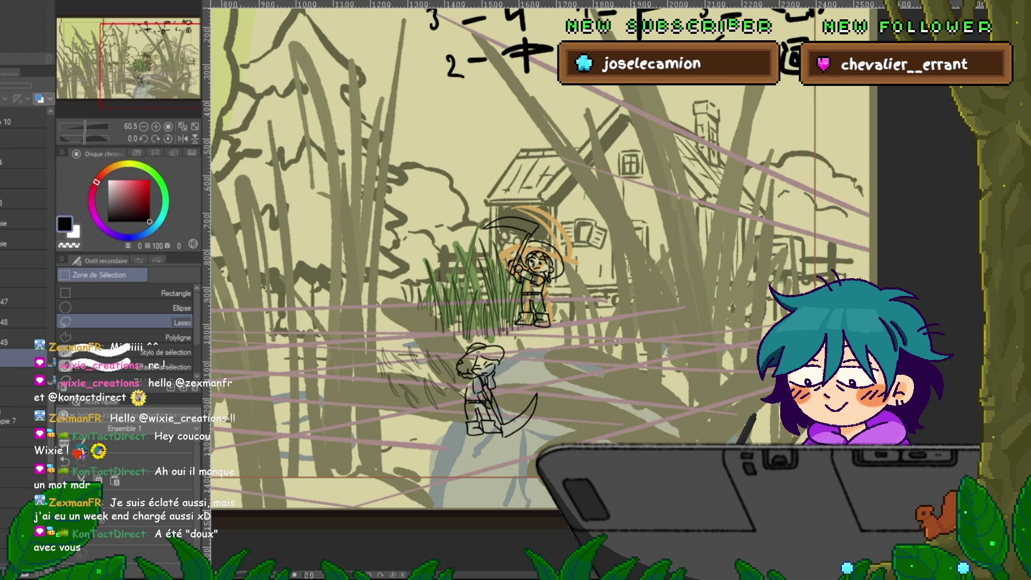
{"action": "key", "text": "ctrl+y"}
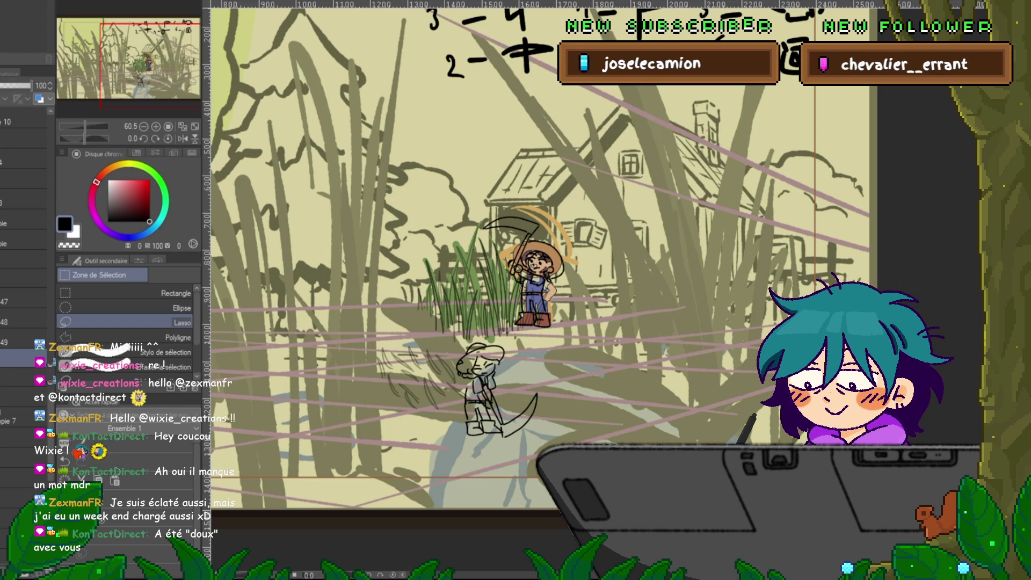
{"action": "key", "text": "ctrl+z"}
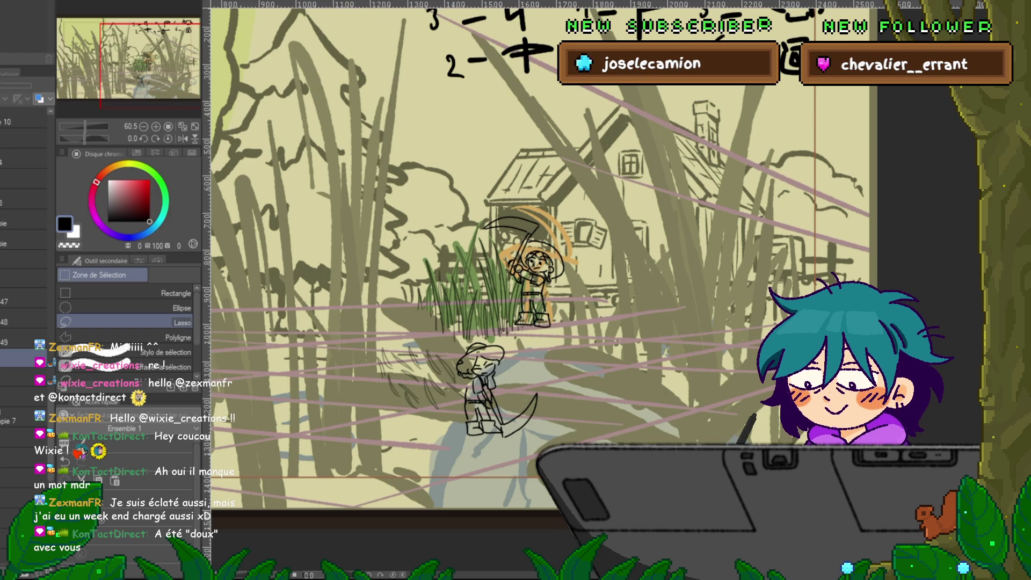
{"action": "key", "text": "ctrl+z"}
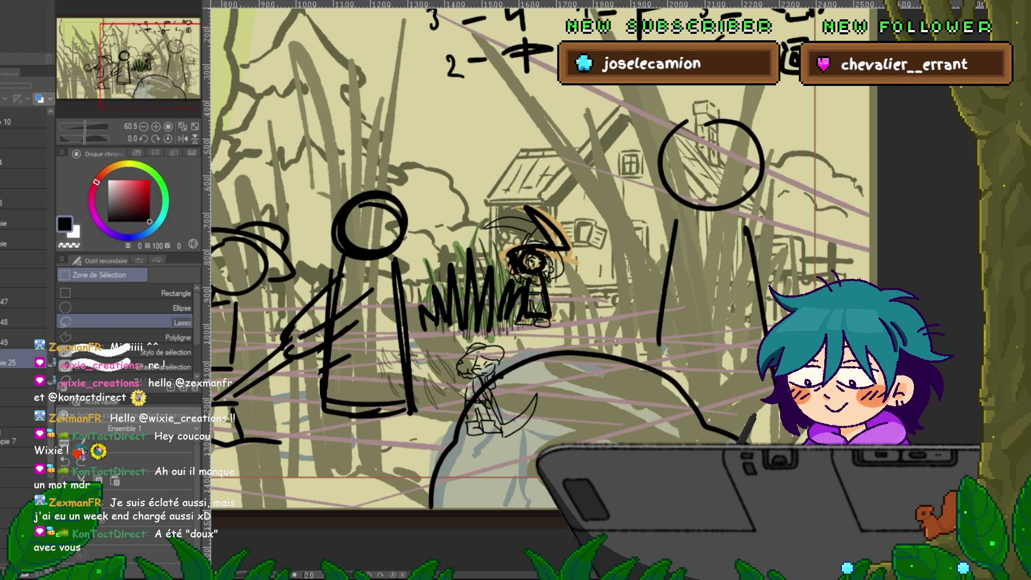
- Select the stick-figure layout sketch layer and hide it, toggling it back once to compare
{"action": "left_click", "coordinate": [21, 397]}
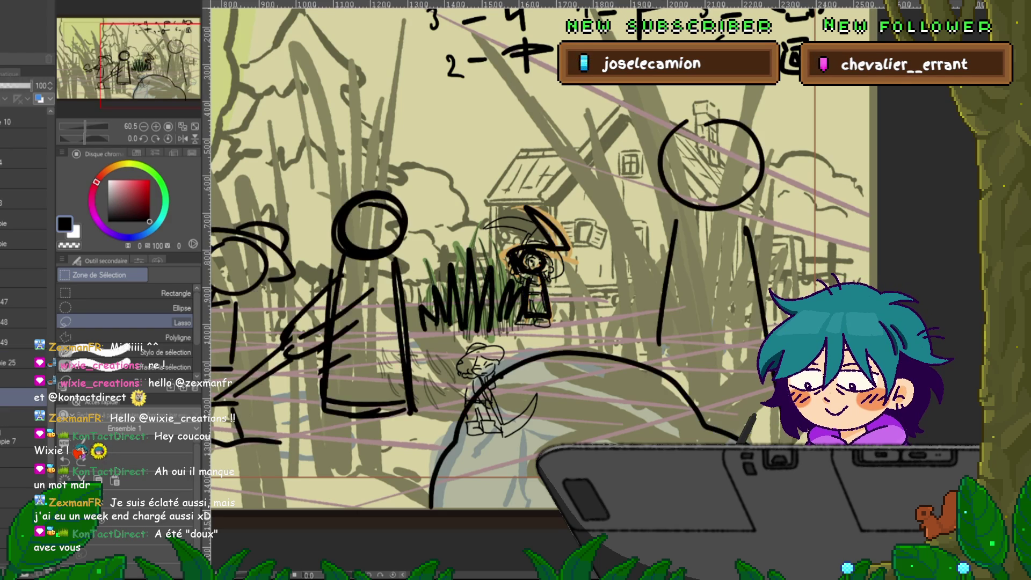
{"action": "key", "text": "Delete"}
{"action": "key", "text": "ctrl+z"}
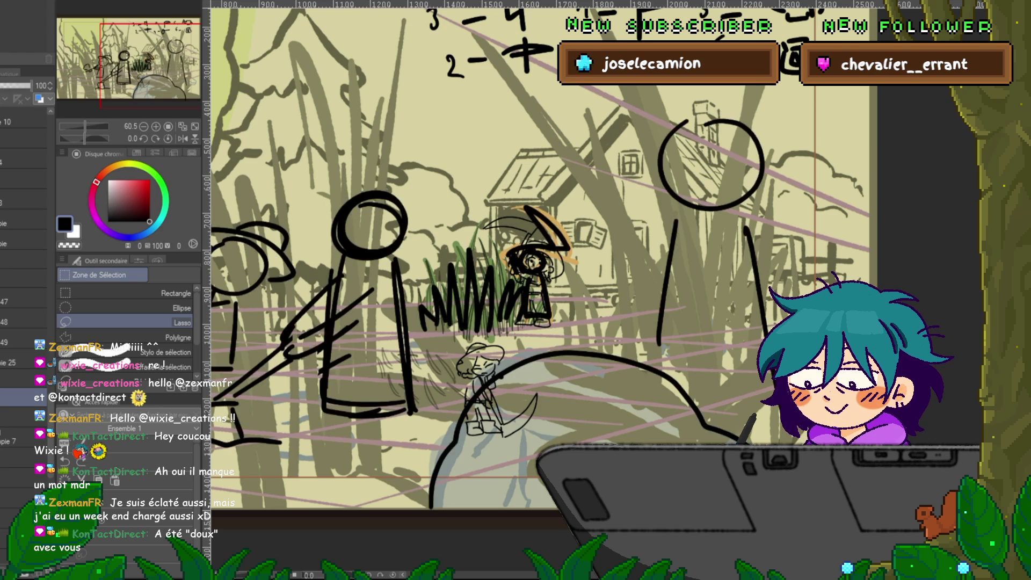
{"action": "key", "text": "ctrl+y"}
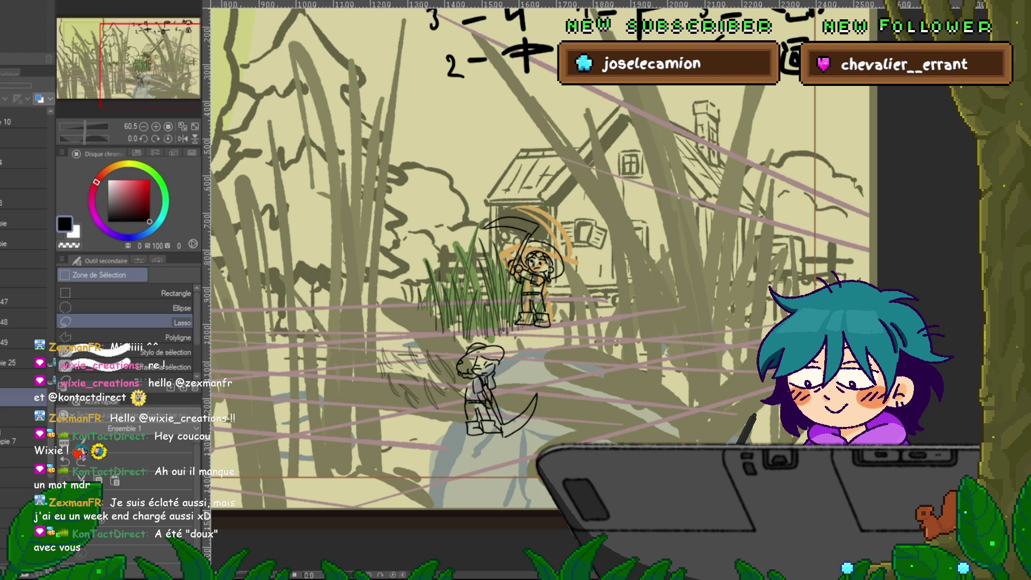
- Compare the grass with and without the recent hatch strokes, ending on the lighter grass
{"action": "key", "text": "ctrl+z"}
{"action": "key", "text": "ctrl+y"}
{"action": "key", "text": "ctrl+z"}
{"action": "key", "text": "ctrl+y"}
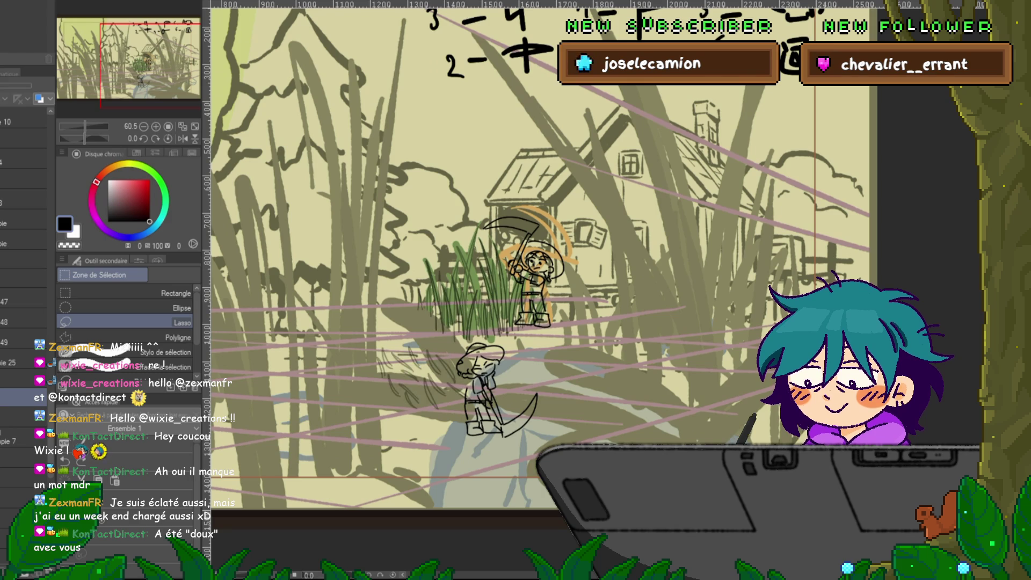
{"action": "key", "text": "ctrl+z"}
{"action": "key", "text": "ctrl+y"}
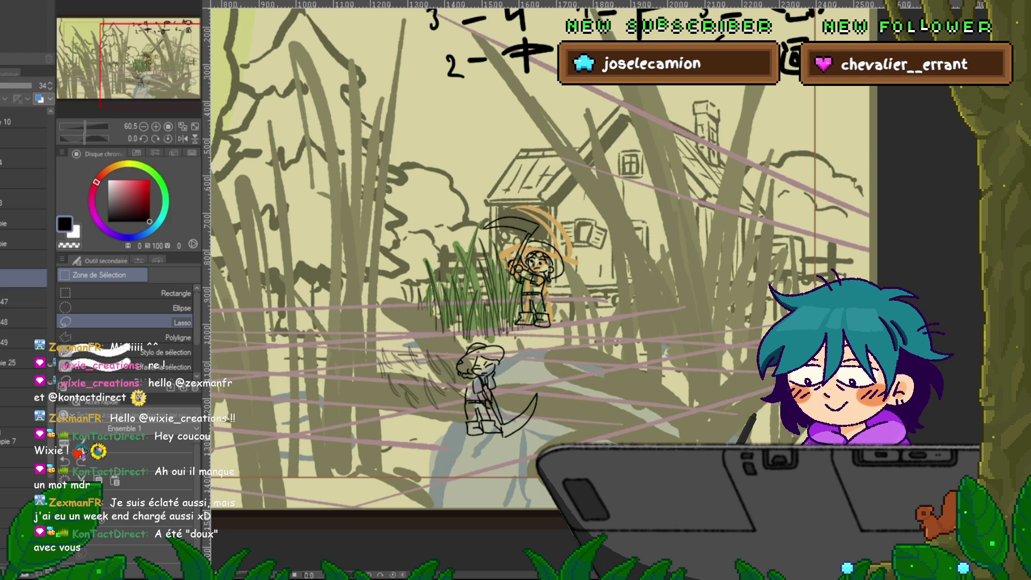
{"action": "key", "text": "ctrl+z"}
{"action": "key", "text": "ctrl+z"}
{"action": "key", "text": "ctrl+z"}
{"action": "key", "text": "ctrl+y"}
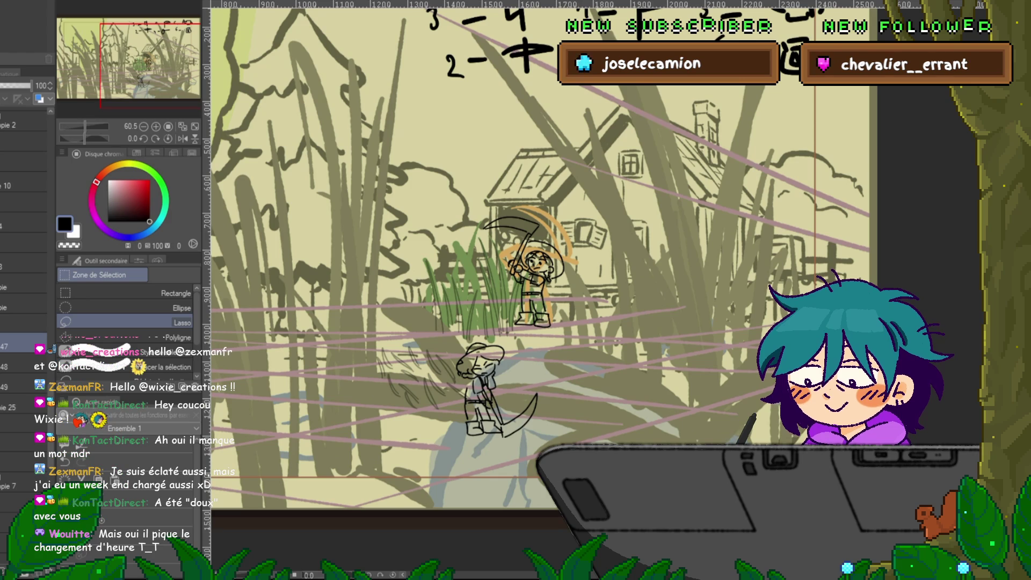
{"action": "left_click", "coordinate": [21, 283]}
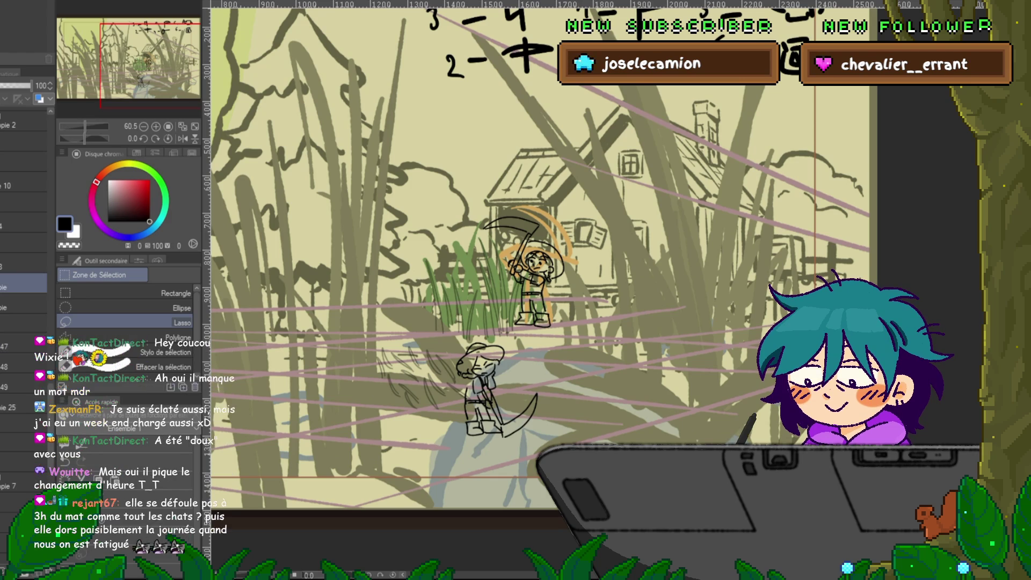
{"action": "key", "text": "ctrl+e"}
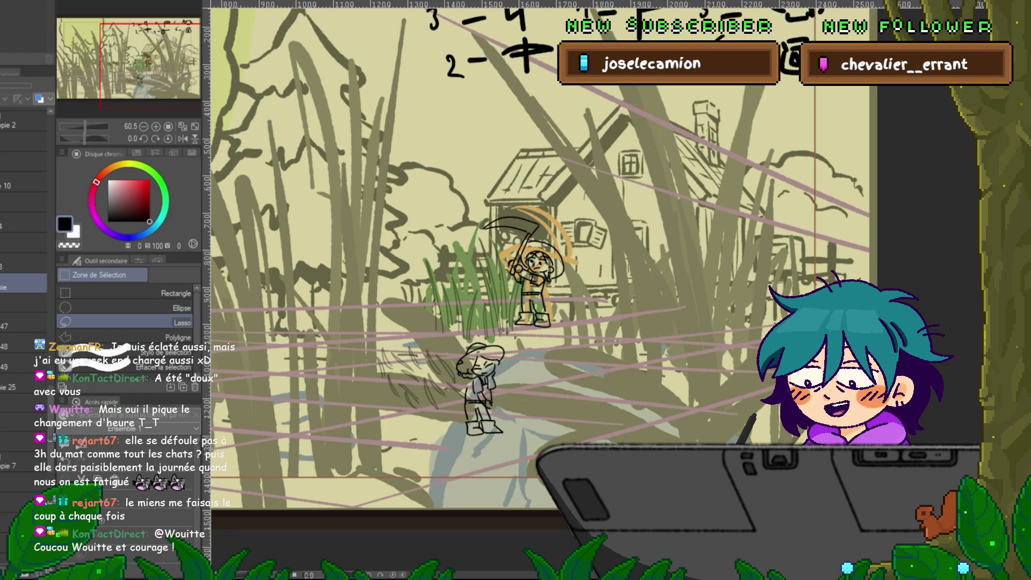
{"action": "key", "text": "ctrl+v"}
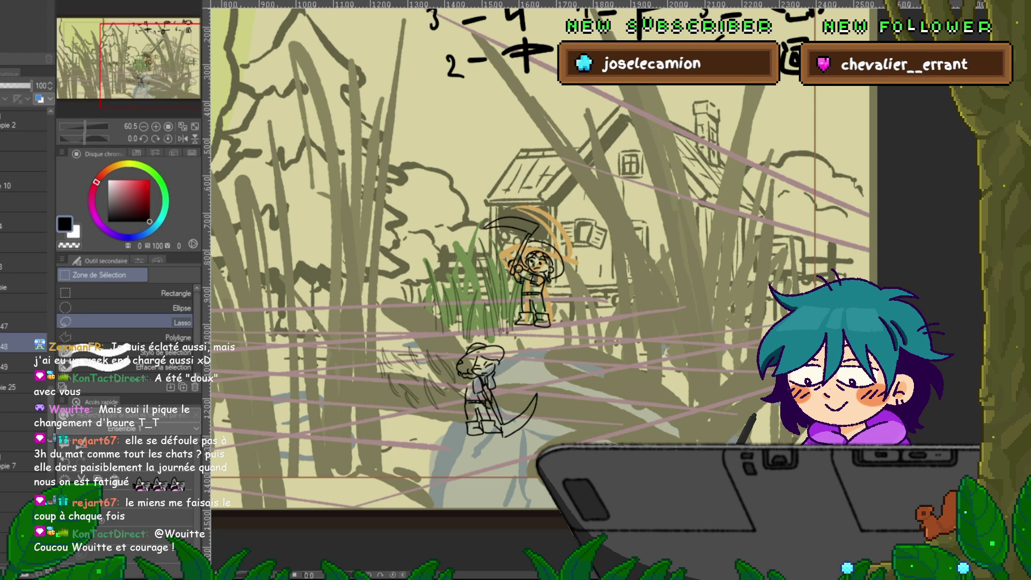
- Lasso and erase the upper farmer girl's line art, deselect, and delete the emptied layer
{"action": "mouse_move", "coordinate": [489, 306]}
{"action": "left_mouse_down"}
{"action": "mouse_move", "coordinate": [602, 301]}
{"action": "mouse_move", "coordinate": [538, 190]}
{"action": "mouse_move", "coordinate": [470, 258]}
{"action": "mouse_move", "coordinate": [489, 303]}
{"action": "left_mouse_up"}
{"action": "key", "text": "Delete"}
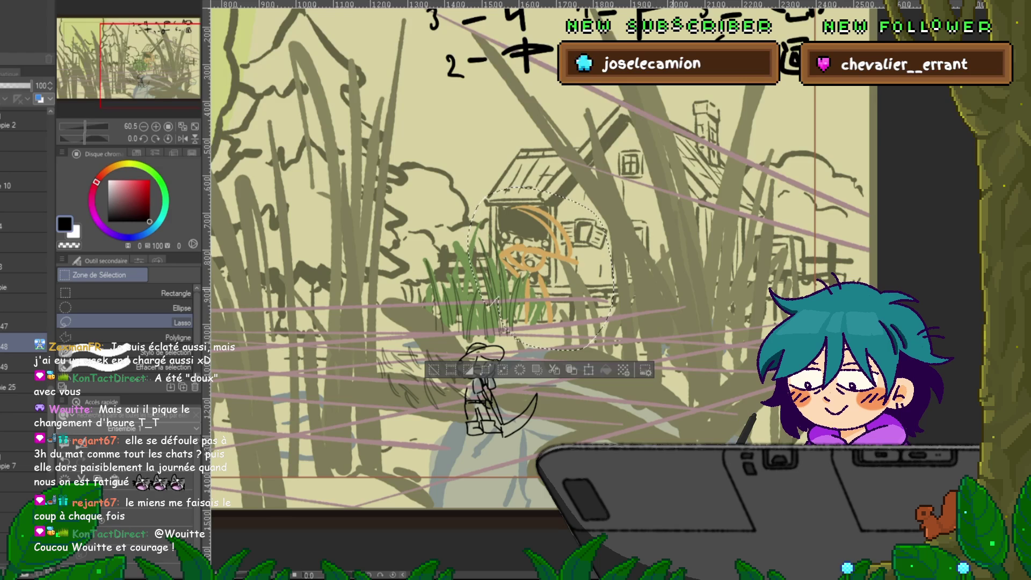
{"action": "key", "text": "ctrl+d"}
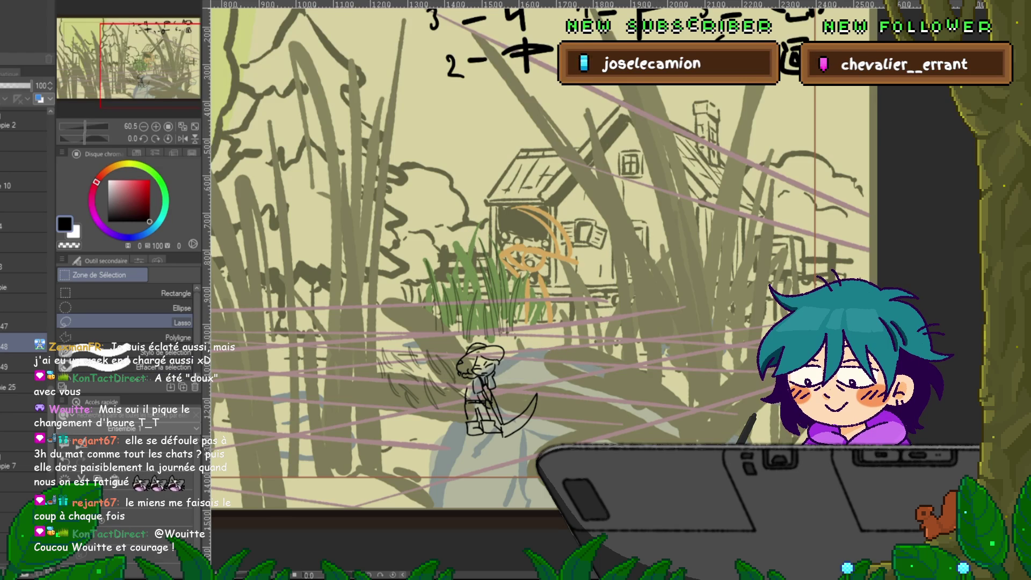
{"action": "left_click", "coordinate": [24, 326]}
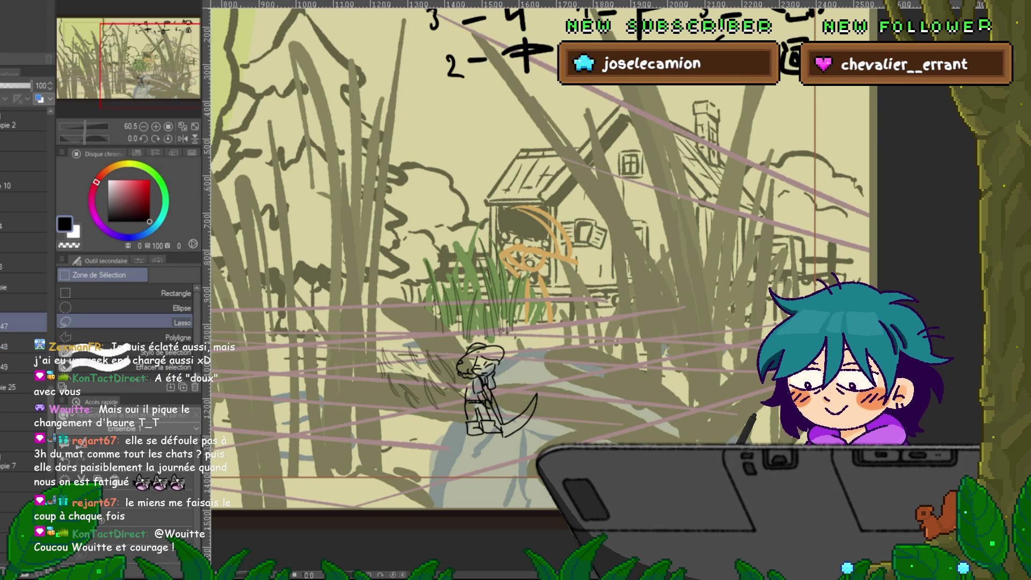
{"action": "key", "text": "Delete"}
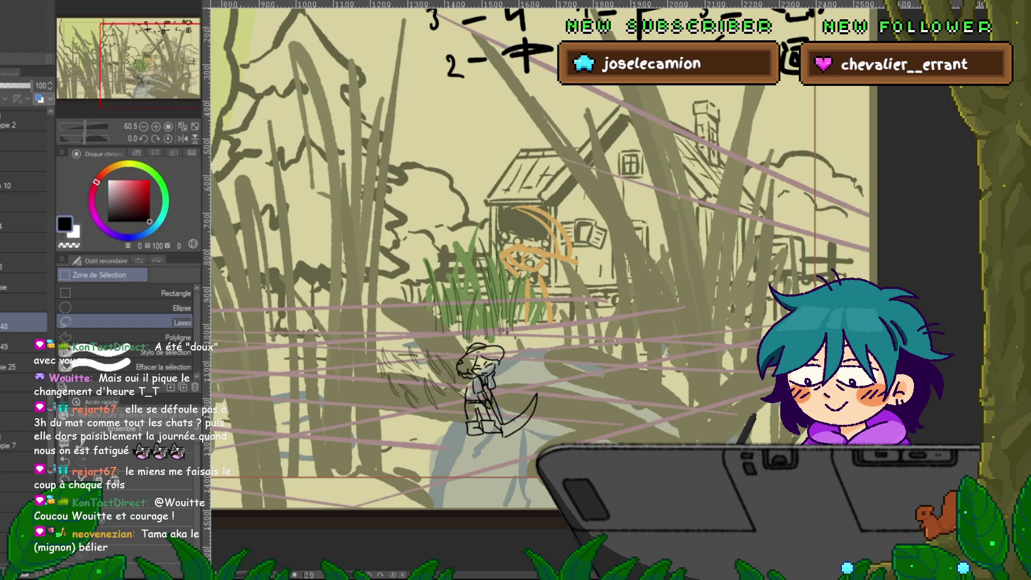
{"action": "left_click_drag", "start_coordinate": [387, 236], "coordinate": [389, 232]}
{"action": "key", "text": "ctrl+t"}
{"action": "left_click_drag", "start_coordinate": [478, 387], "coordinate": [503, 330]}
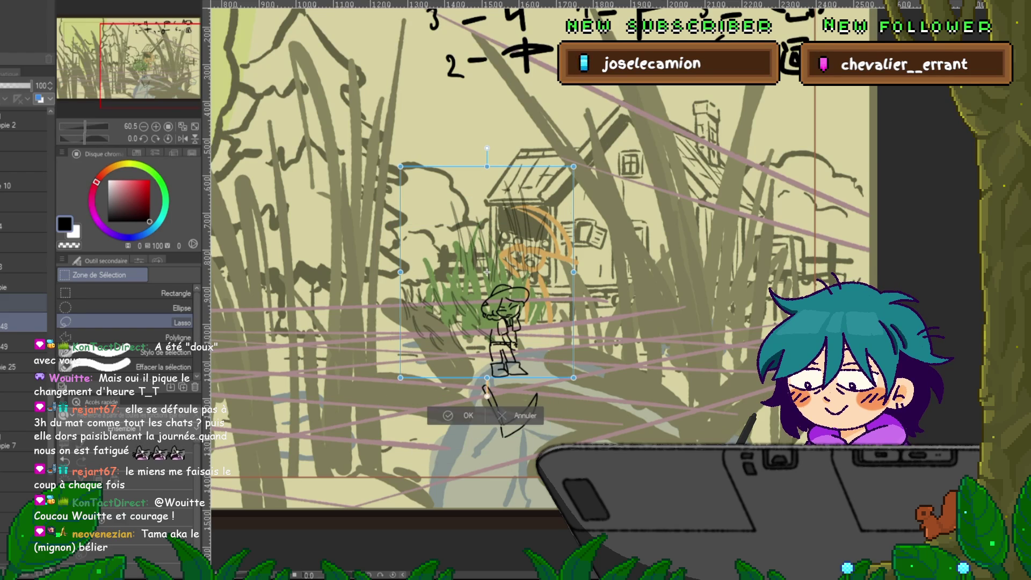
{"action": "key", "text": "Escape"}
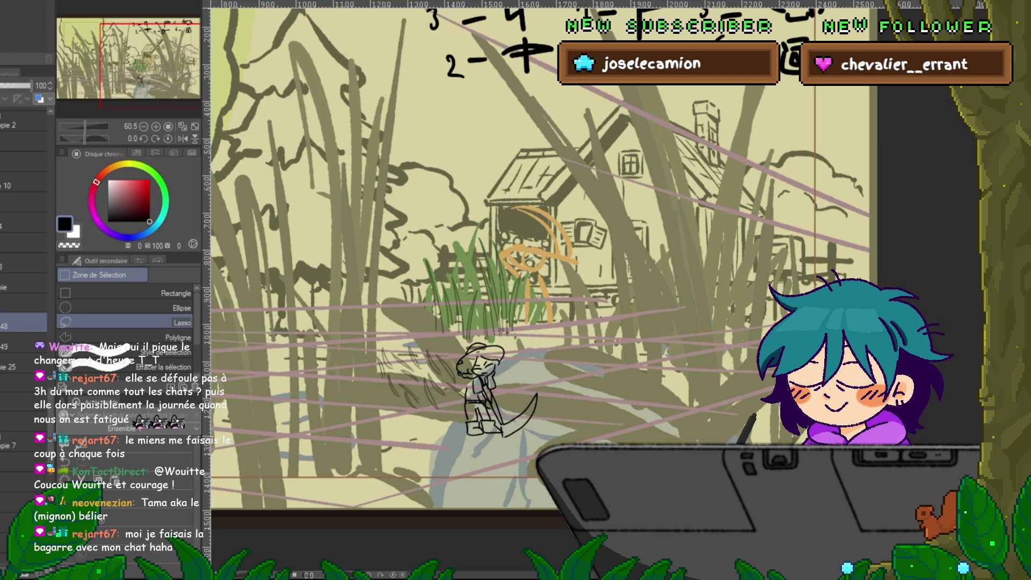
{"action": "key", "text": "ctrl+z"}
{"action": "key", "text": "ctrl+y"}
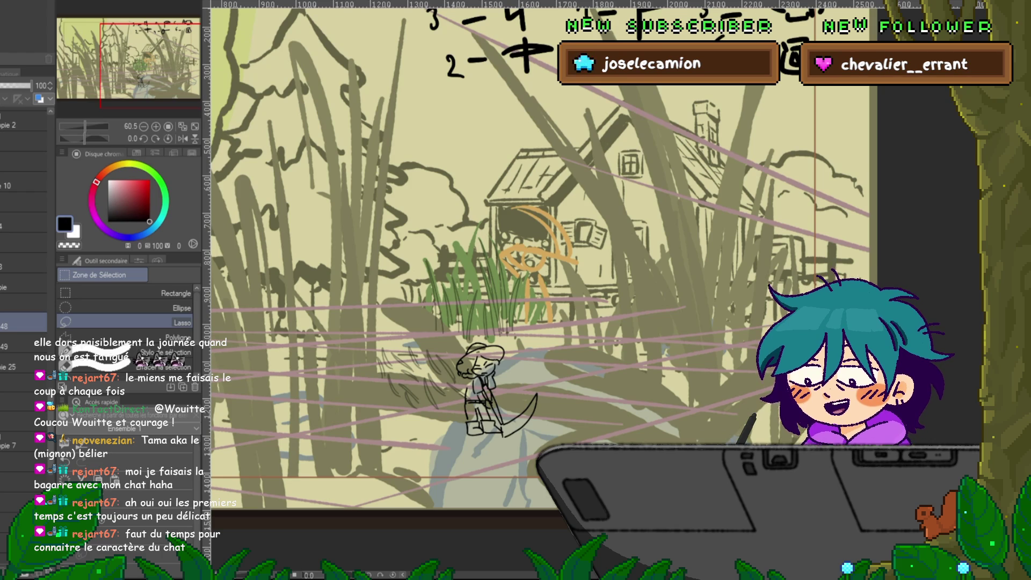
- Switch to the pen brushes, pan across the farm scene, and check the scythe stroke
{"action": "key", "text": "p"}
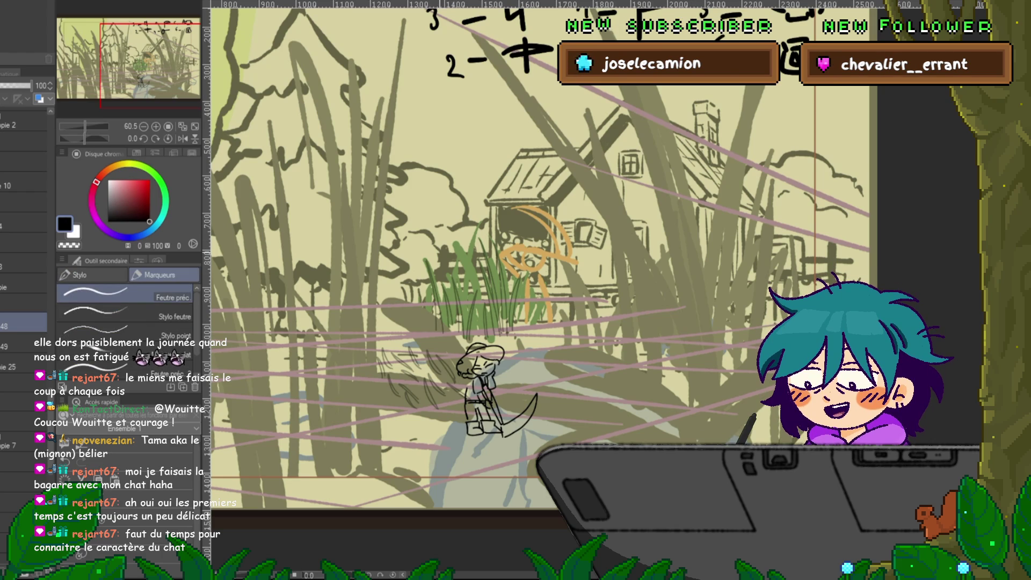
{"action": "scroll", "coordinate": [538, 268], "scroll_direction": "up", "scroll_amount": 2}
{"action": "mouse_move", "coordinate": [537, 268]}
{"action": "left_mouse_down"}
{"action": "mouse_move", "coordinate": [617, 263]}
{"action": "mouse_move", "coordinate": [668, 291]}
{"action": "left_mouse_up"}
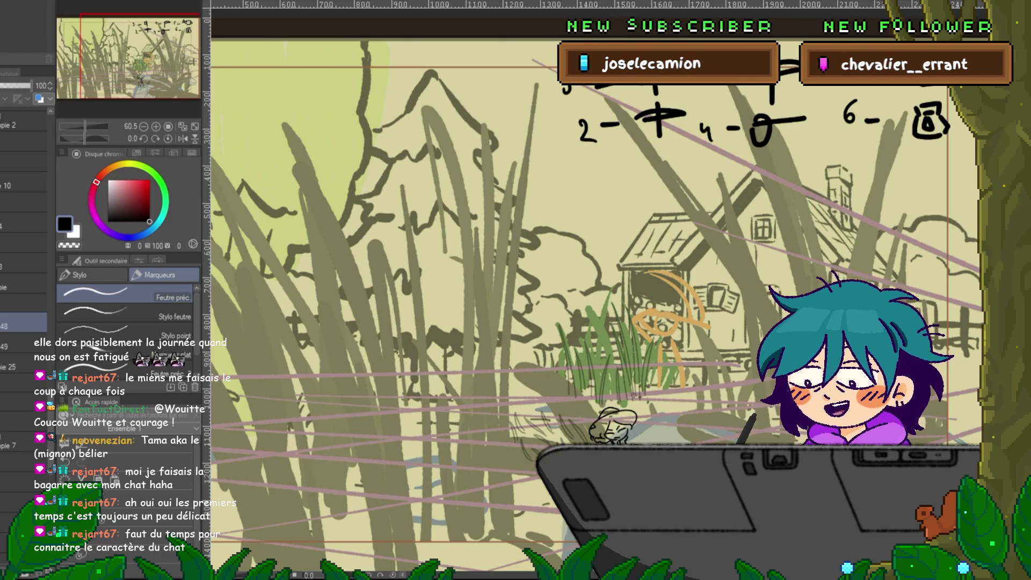
{"action": "scroll", "coordinate": [591, 290], "scroll_direction": "down", "scroll_amount": 3}
{"action": "scroll", "coordinate": [590, 242], "scroll_direction": "up", "scroll_amount": 1}
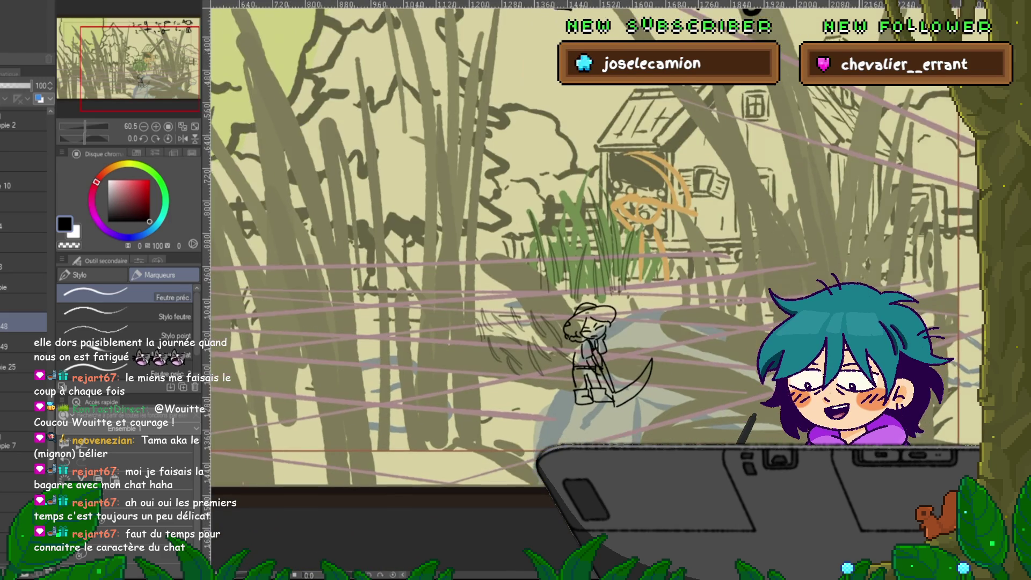
{"action": "scroll", "coordinate": [618, 295], "scroll_direction": "up", "scroll_amount": 1}
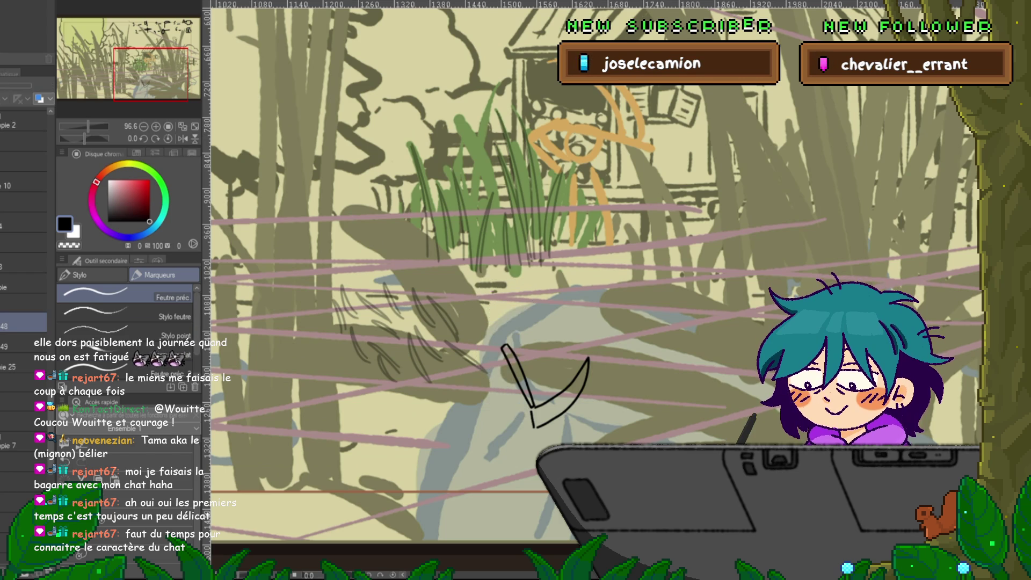
{"action": "key", "text": "ctrl+z"}
{"action": "key", "text": "ctrl+y"}
- Move the girl sketch up beside the farmer, then reveal the rough purple sketch for reference
{"action": "left_click", "coordinate": [24, 283]}
{"action": "left_click", "coordinate": [24, 304]}
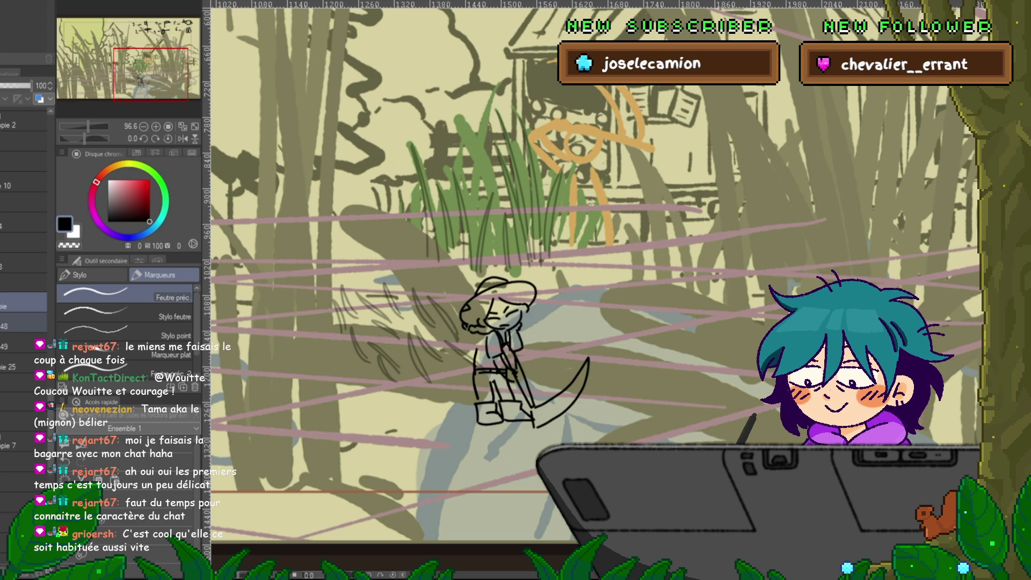
{"action": "key", "text": "ctrl+t"}
{"action": "left_click_drag", "start_coordinate": [532, 322], "coordinate": [612, 135]}
{"action": "key", "text": "Return"}
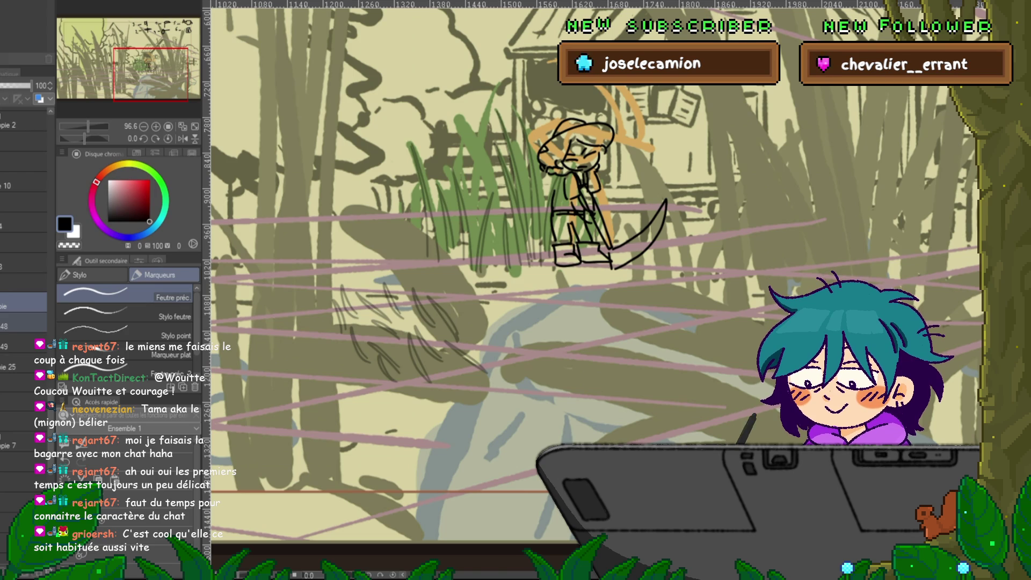
{"action": "key", "text": "ctrl+z"}
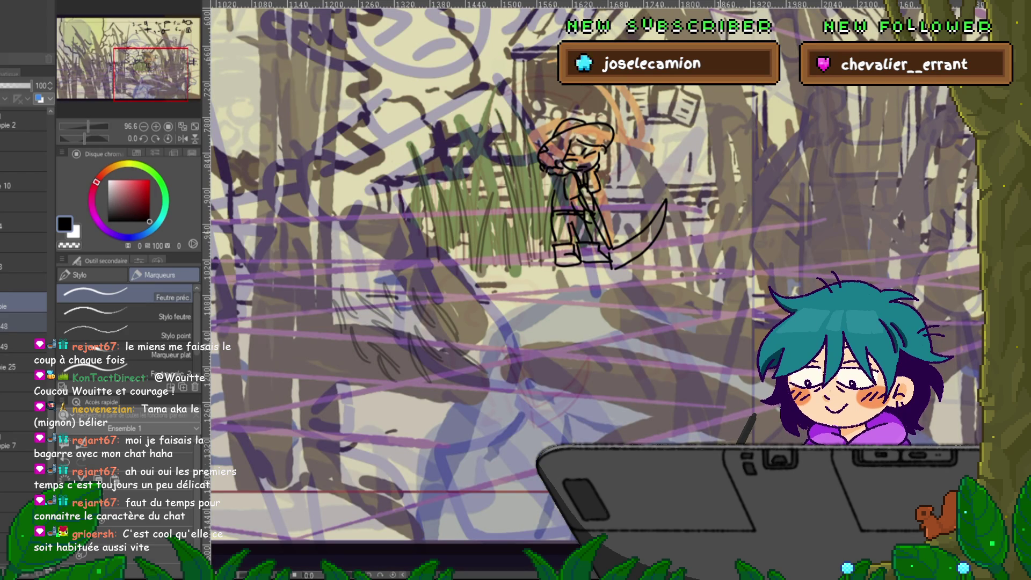
- Two frames later, re-transform the girl's sketch layer and add layer 48 to the selection
{"action": "scroll", "coordinate": [591, 290], "scroll_direction": "up", "scroll_amount": 3}
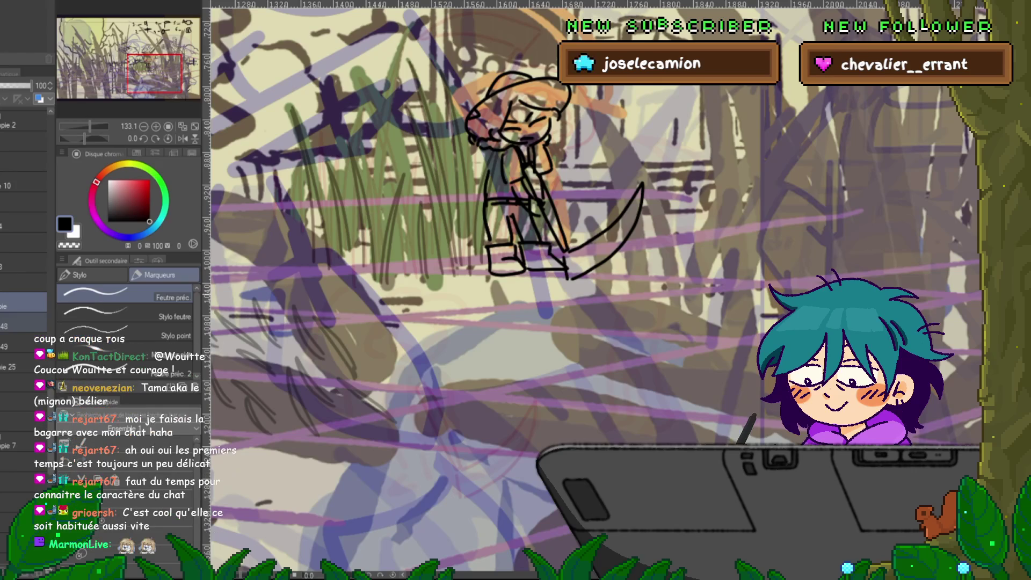
{"action": "scroll", "coordinate": [591, 290], "scroll_direction": "up", "scroll_amount": 3}
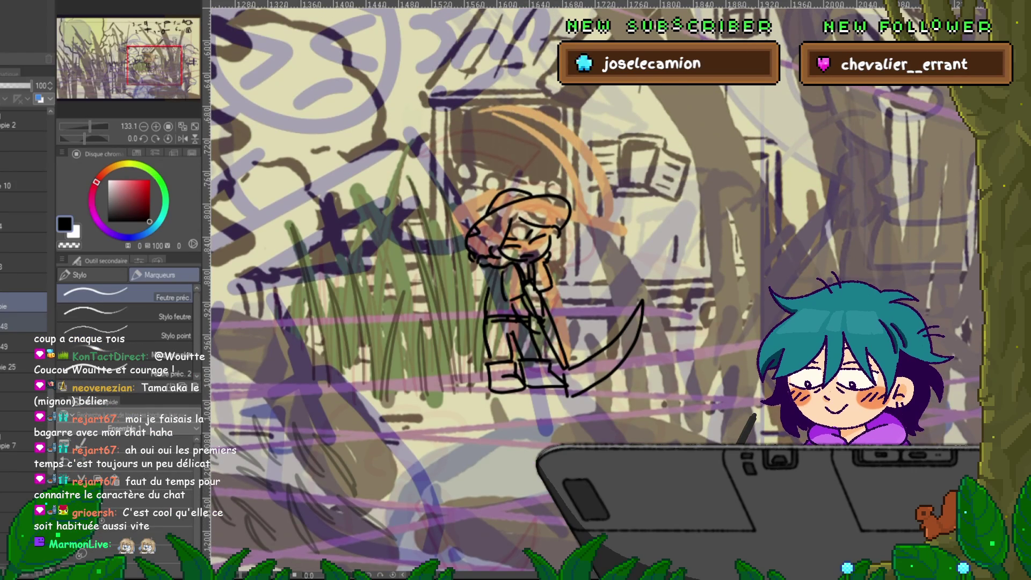
{"action": "key", "text": "Right"}
{"action": "key", "text": "Right"}
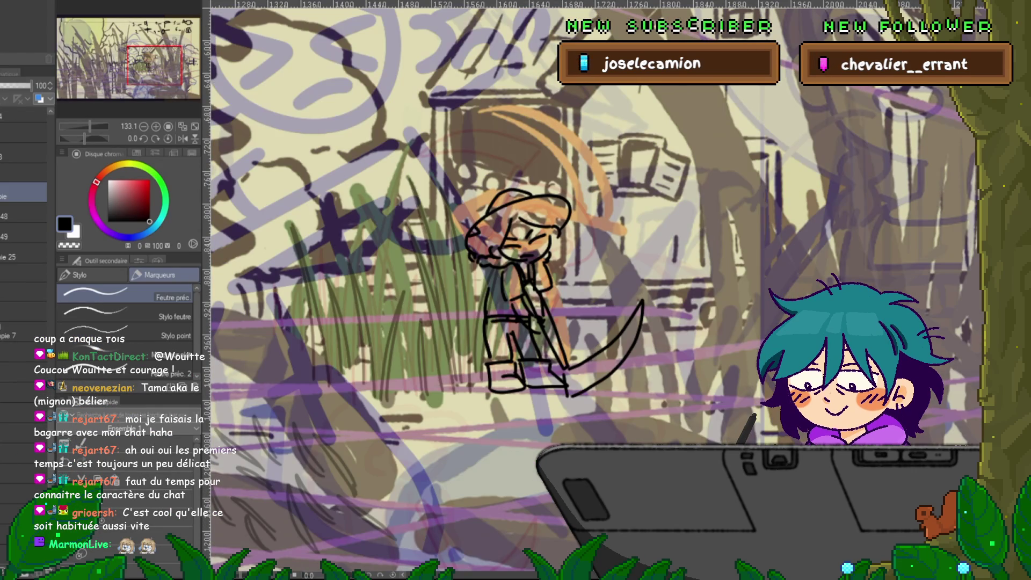
{"action": "key", "text": "Right"}
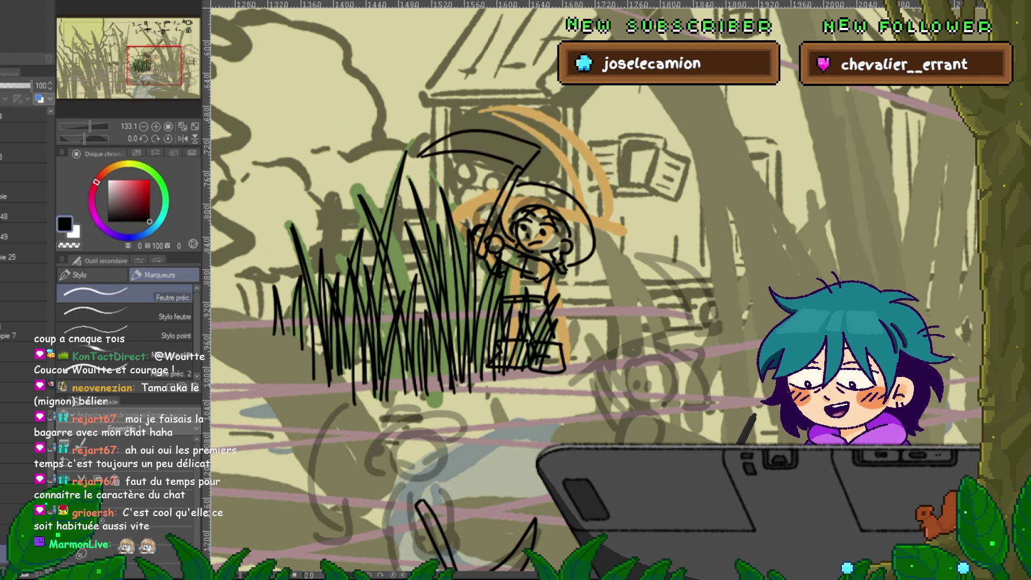
{"action": "left_click", "coordinate": [24, 201]}
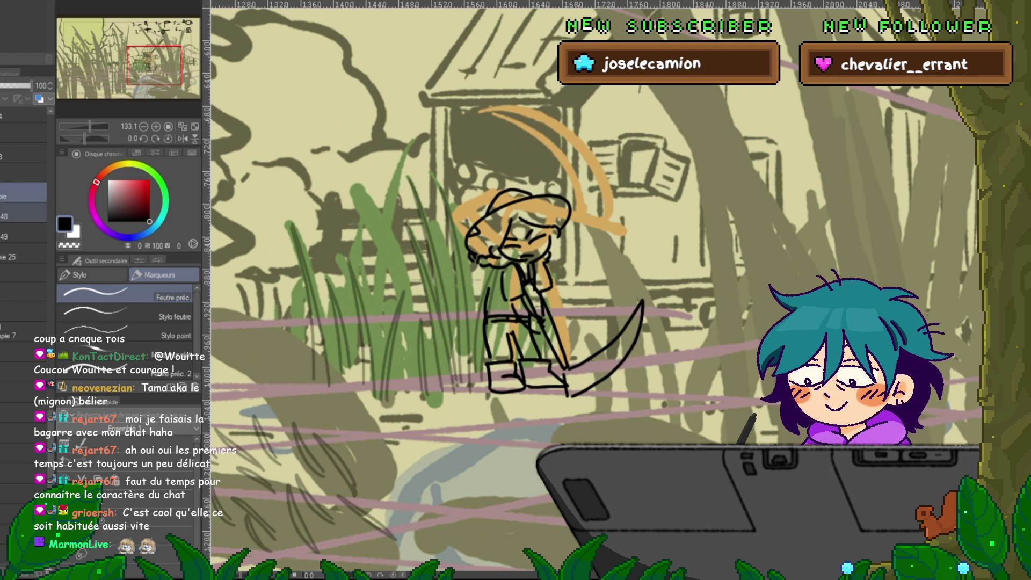
{"action": "key", "text": "ctrl+t"}
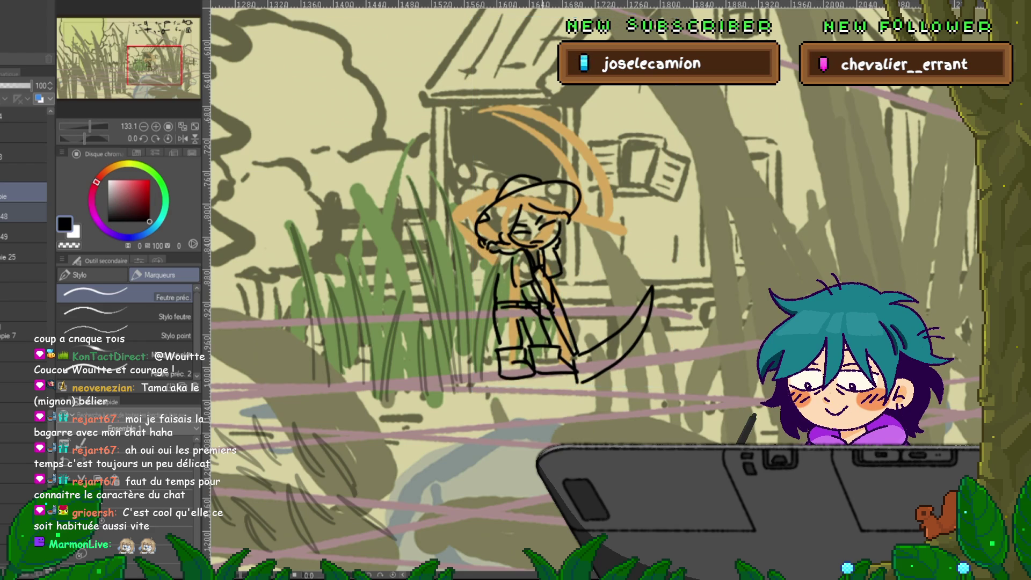
{"action": "key", "text": "Return"}
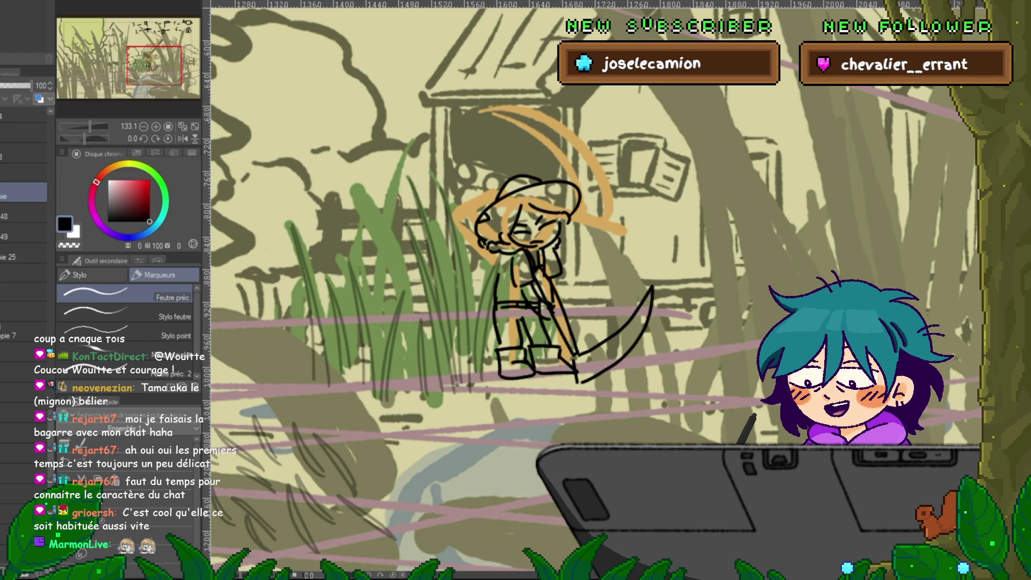
{"action": "left_click", "coordinate": [21, 216], "text": "ctrl"}
- Transform the selected girl sketch layers, including layer 48, slightly upward and commit
{"action": "key", "text": "ctrl+t"}
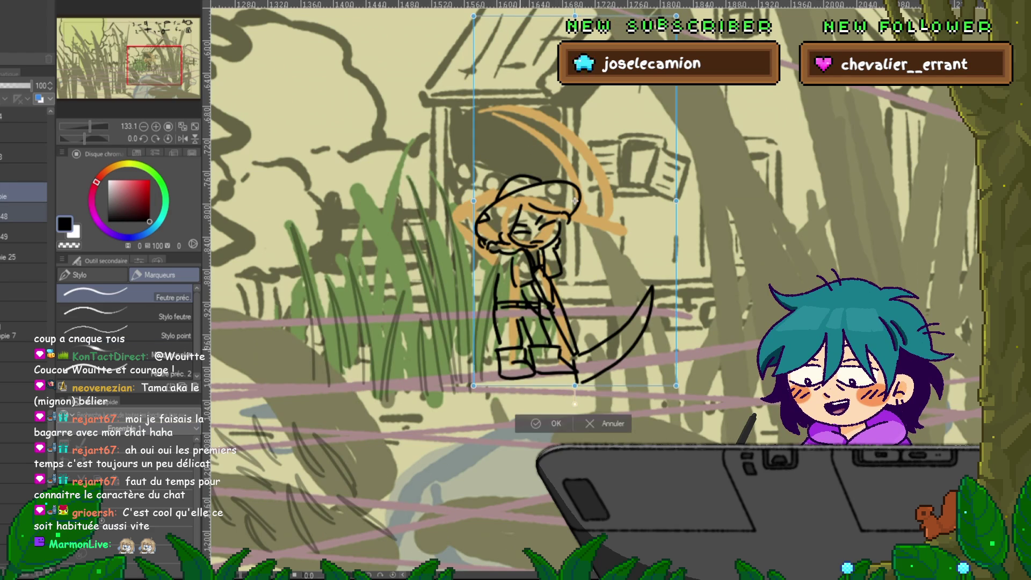
{"action": "key", "text": "Return"}
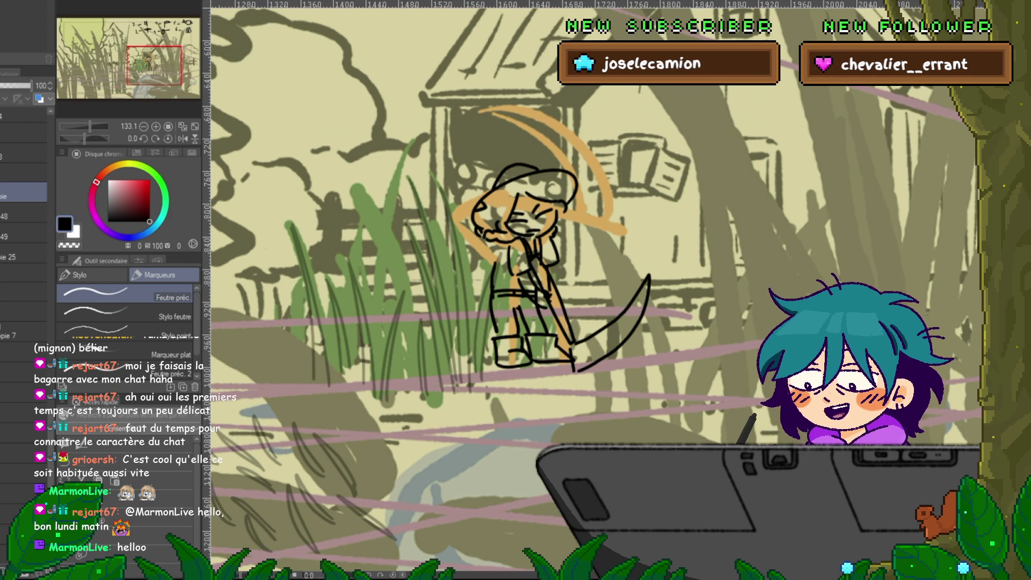
{"action": "key", "text": "Right"}
{"action": "key", "text": "Left"}
{"action": "key", "text": "Right"}
{"action": "key", "text": "Left"}
{"action": "key", "text": "Right"}
{"action": "key", "text": "Left"}
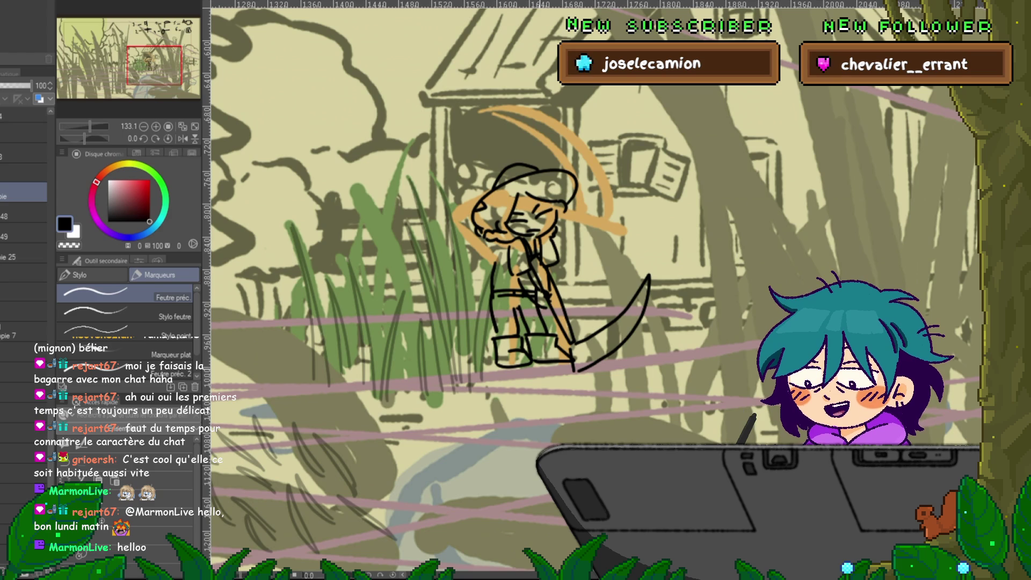
{"action": "key", "text": "Right"}
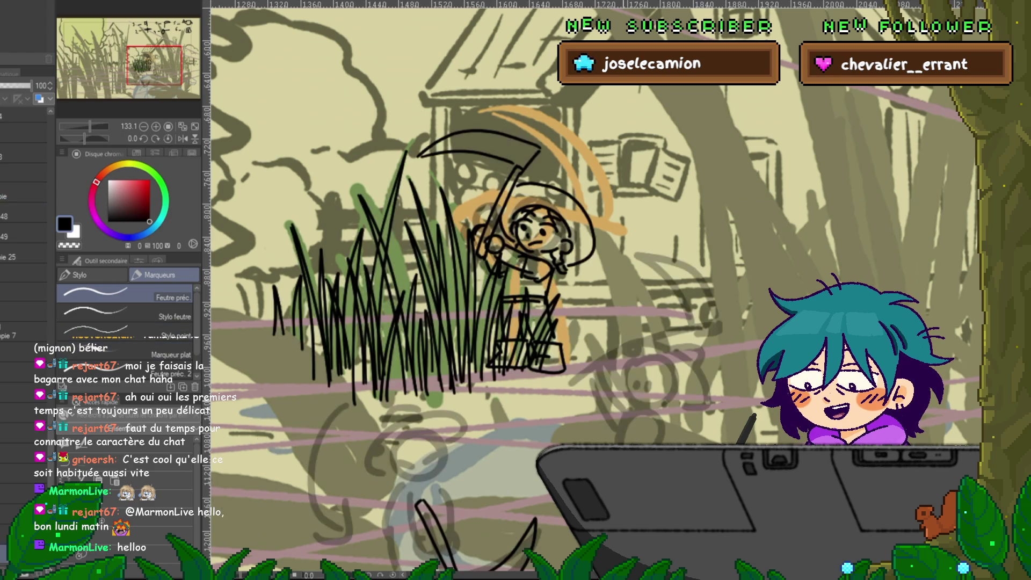
{"action": "key", "text": "Left"}
{"action": "key", "text": "Right"}
{"action": "key", "text": "Left"}
{"action": "key", "text": "Right"}
{"action": "key", "text": "Left"}
{"action": "key", "text": "Right"}
{"action": "key", "text": "Left"}
{"action": "key", "text": "Right"}
{"action": "key", "text": "Left"}
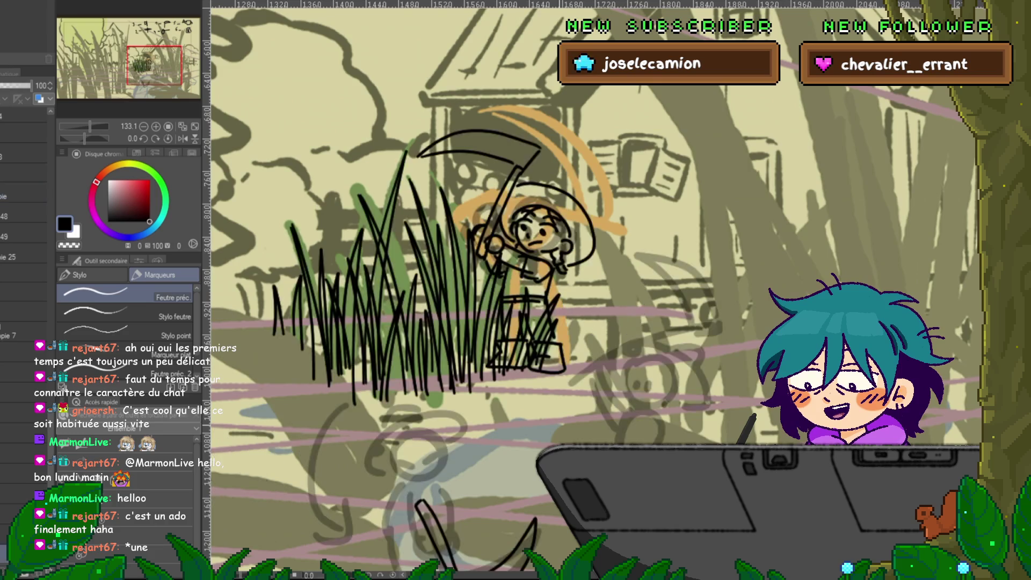
- Select the layer of the girl holding her scythe down and flip frames to preview the motion
{"action": "scroll", "coordinate": [537, 290], "scroll_direction": "down", "scroll_amount": 4}
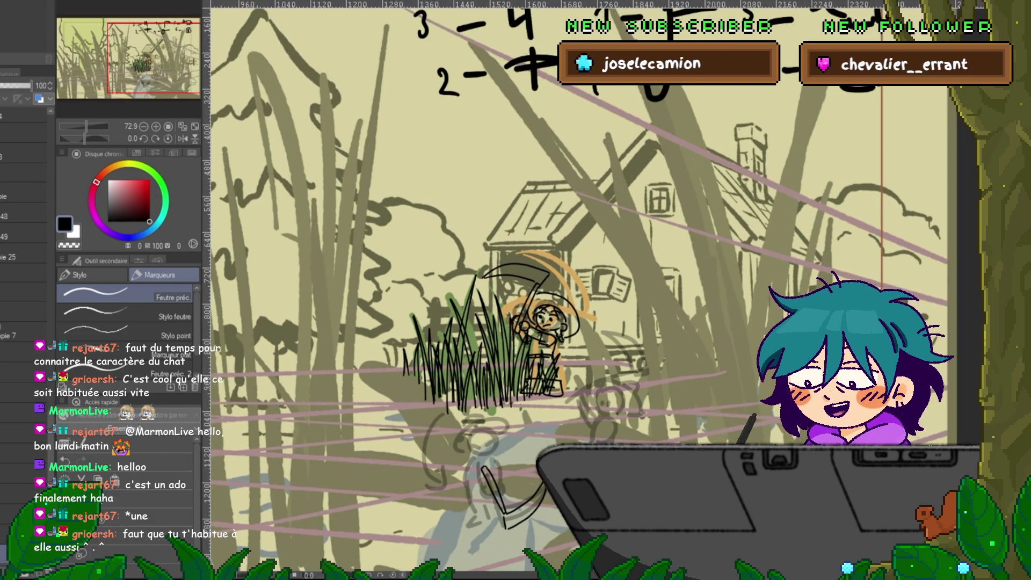
{"action": "scroll", "coordinate": [607, 537], "scroll_direction": "up", "scroll_amount": 3}
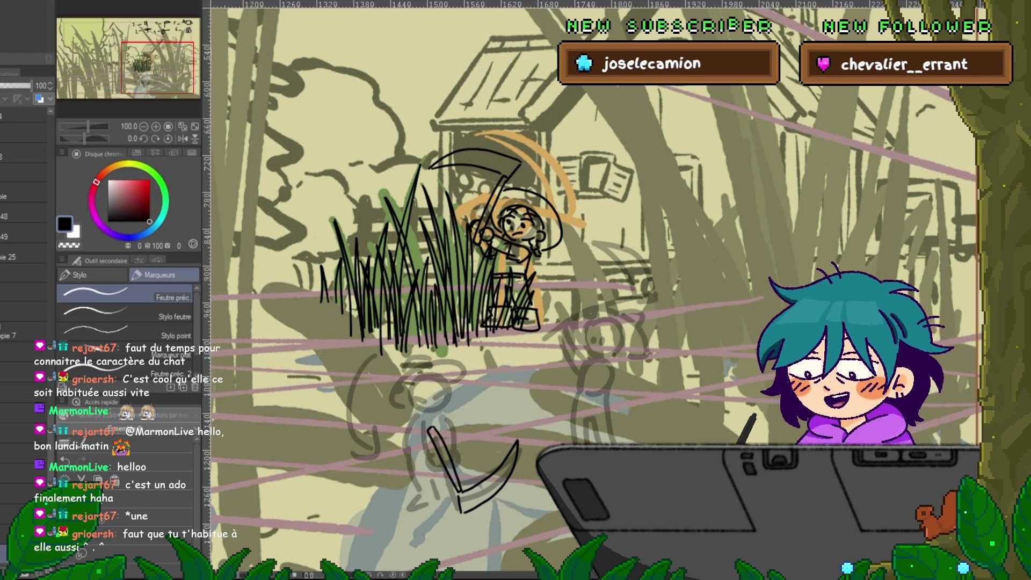
{"action": "left_click", "coordinate": [24, 192]}
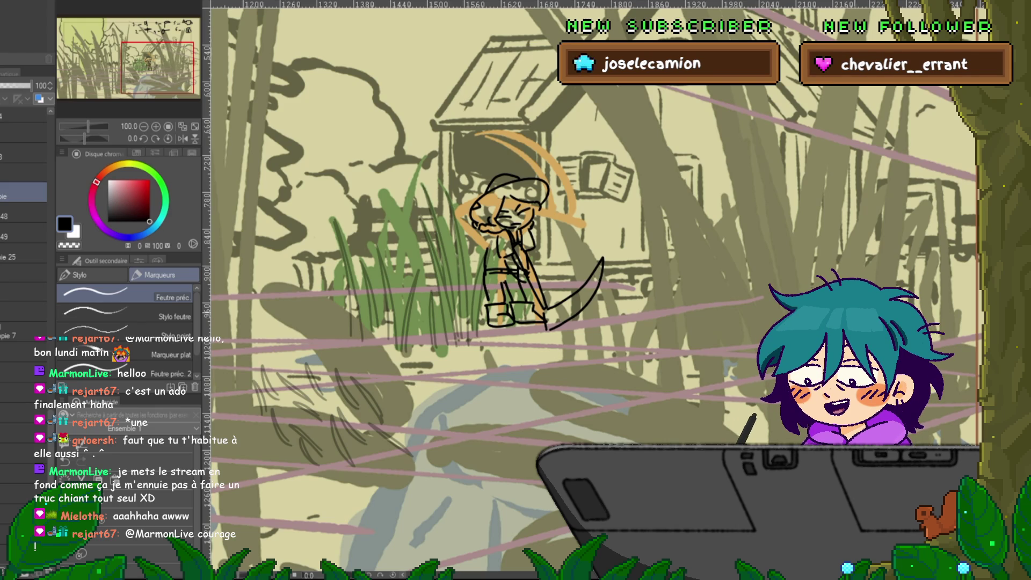
{"action": "key", "text": "space"}
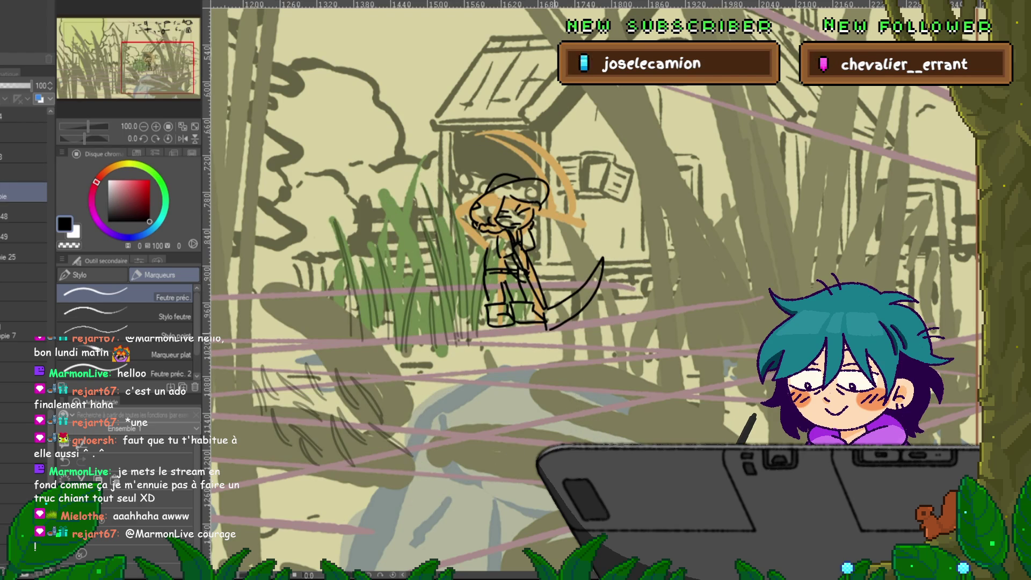
{"action": "scroll", "coordinate": [595, 420], "scroll_direction": "down", "scroll_amount": 3}
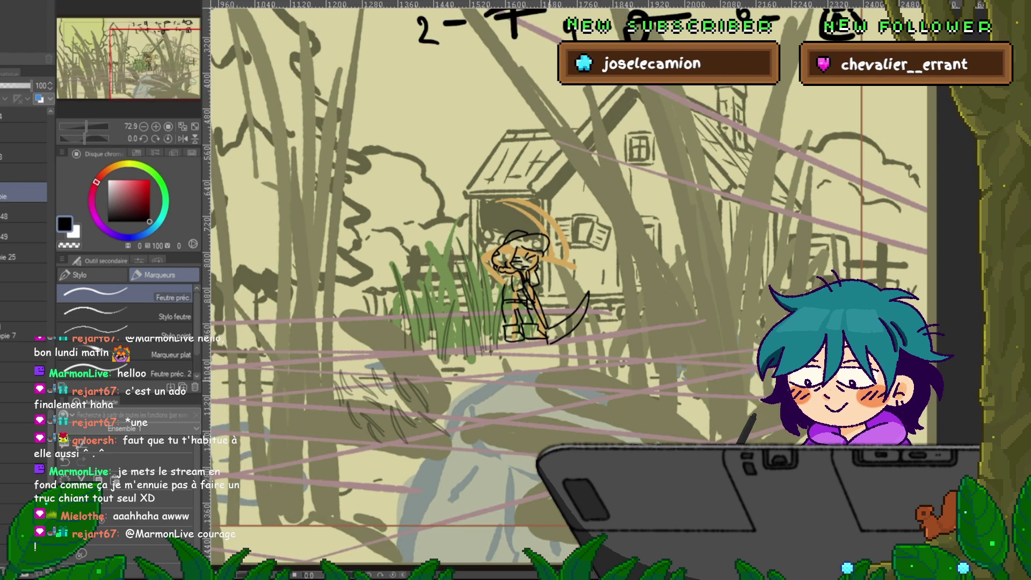
{"action": "scroll", "coordinate": [583, 365], "scroll_direction": "up", "scroll_amount": 1}
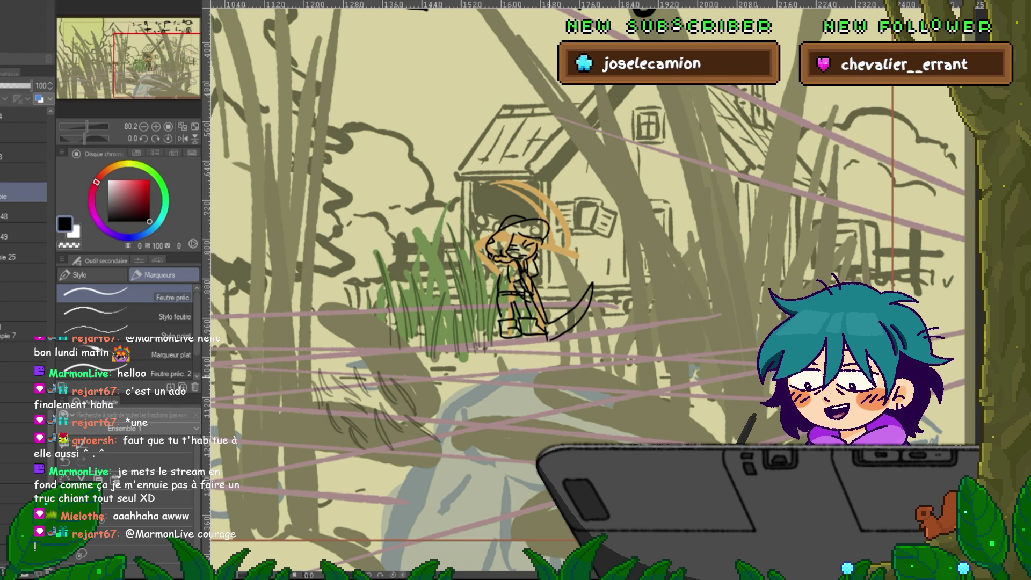
{"action": "scroll", "coordinate": [515, 231], "scroll_direction": "up", "scroll_amount": 3}
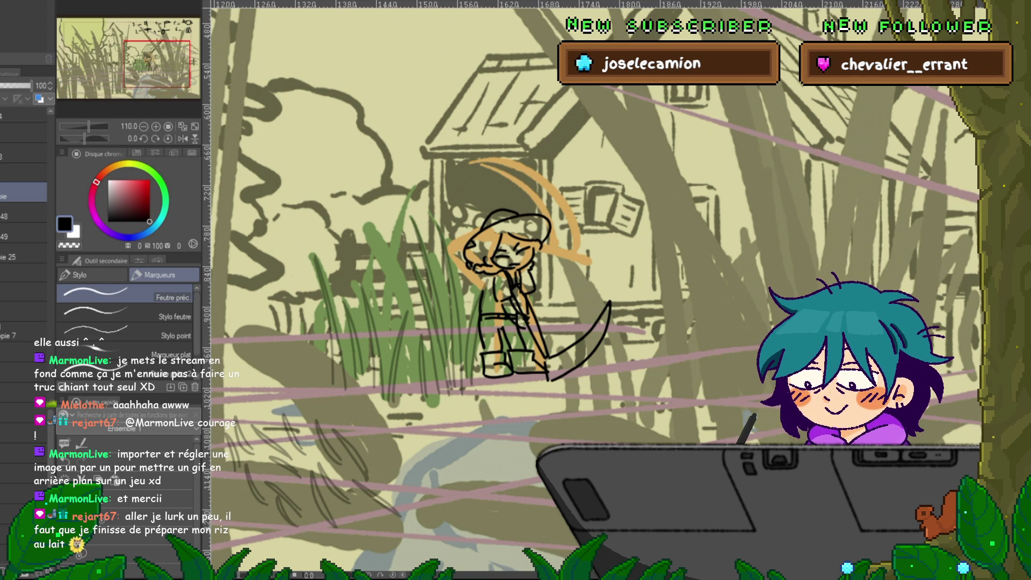
- On the raised-scythe frame, paste the faded sketch strokes and move the copied grass up and right
{"action": "scroll", "coordinate": [538, 301], "scroll_direction": "down", "scroll_amount": 3}
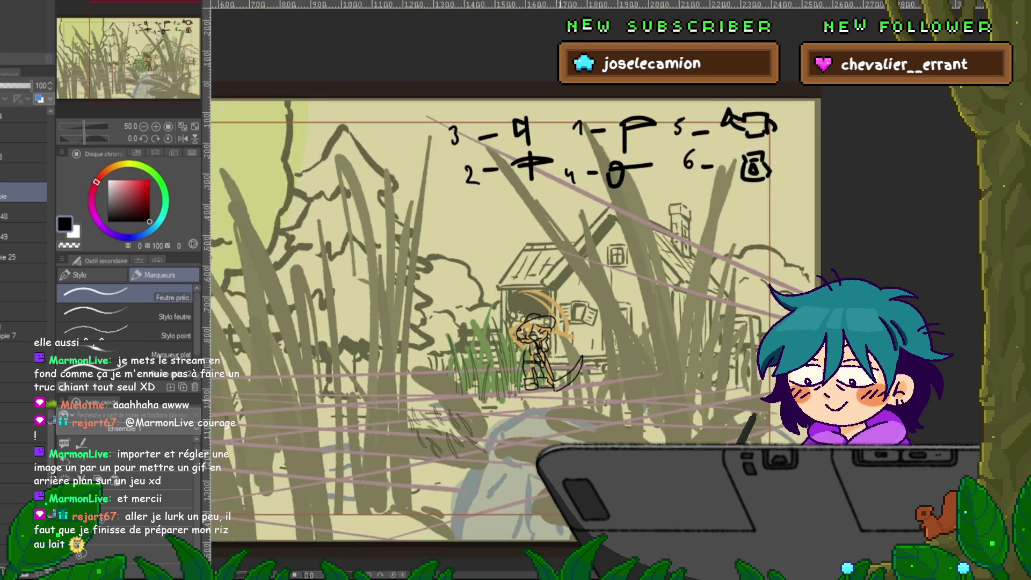
{"action": "scroll", "coordinate": [538, 301], "scroll_direction": "down", "scroll_amount": 3}
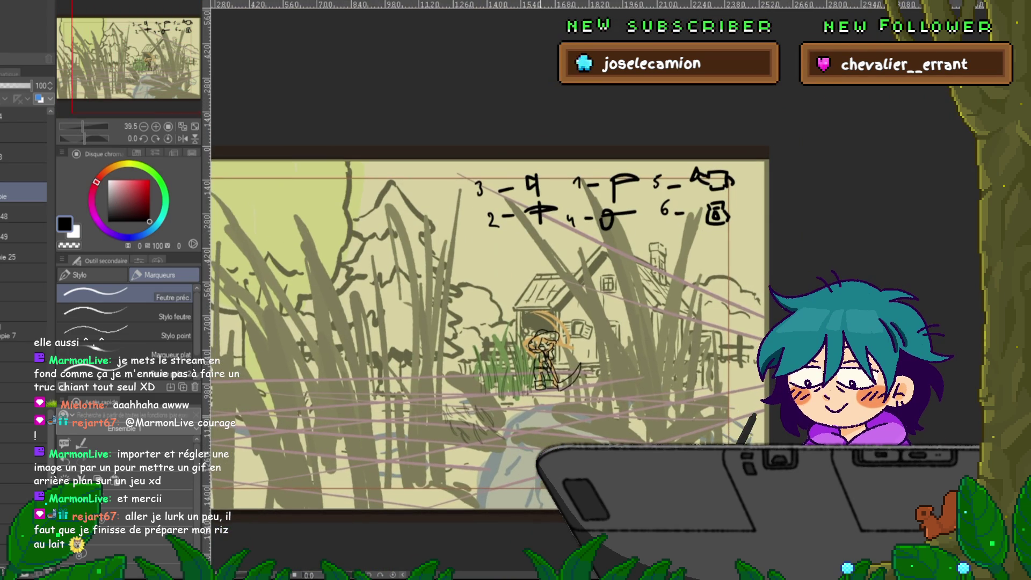
{"action": "key", "text": "Right"}
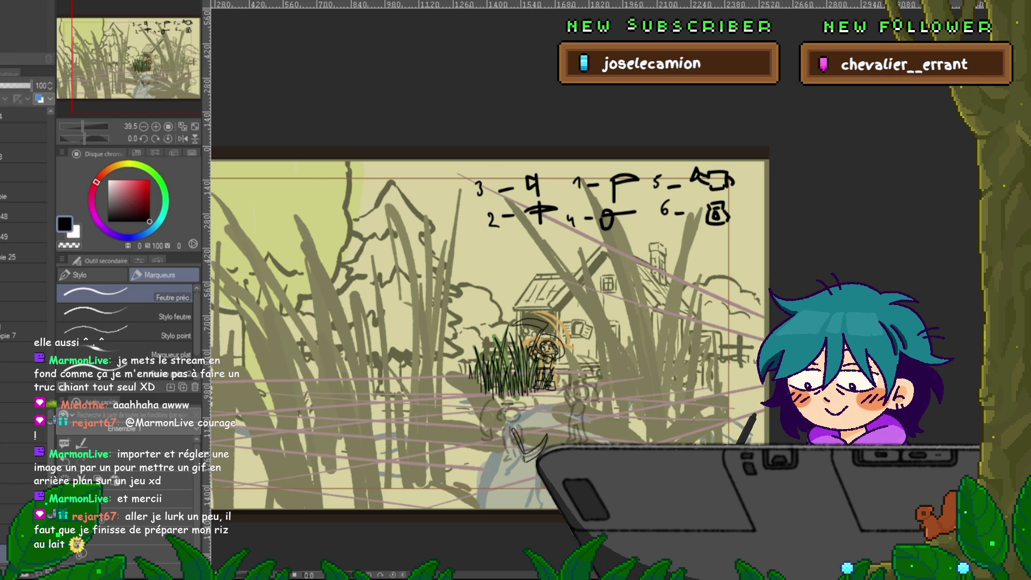
{"action": "key", "text": "Right"}
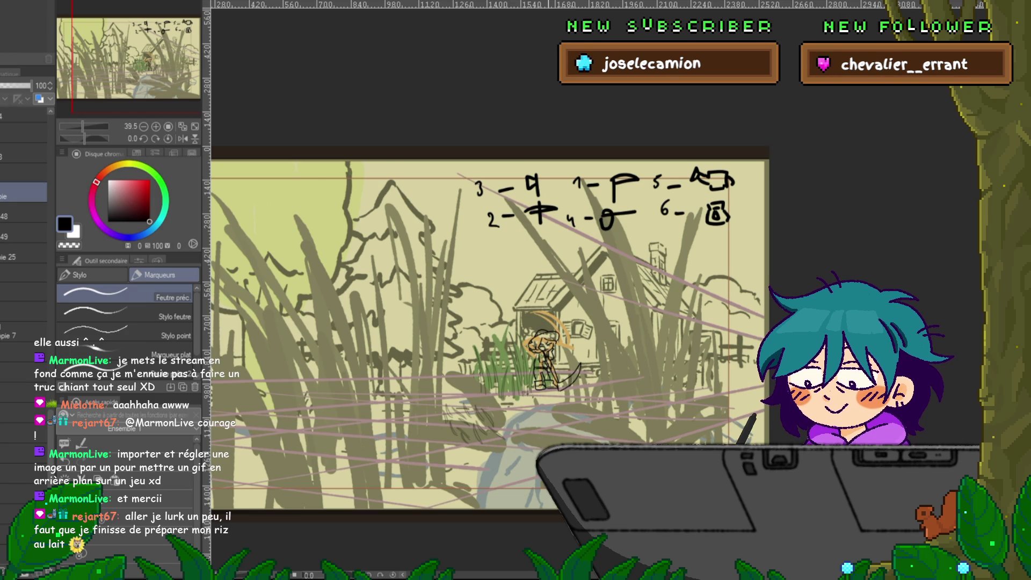
{"action": "left_click", "coordinate": [24, 172]}
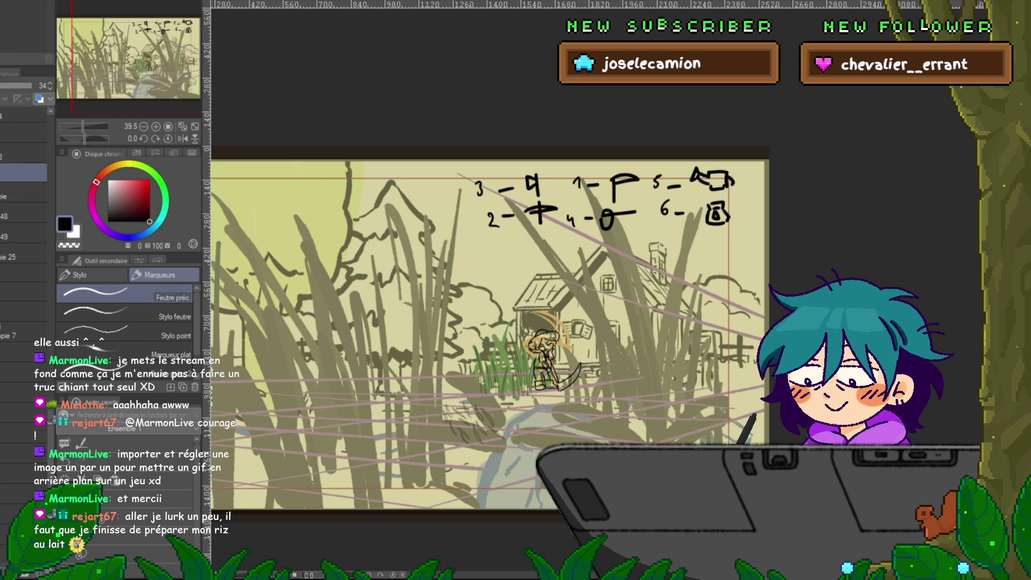
{"action": "key", "text": "ctrl+v"}
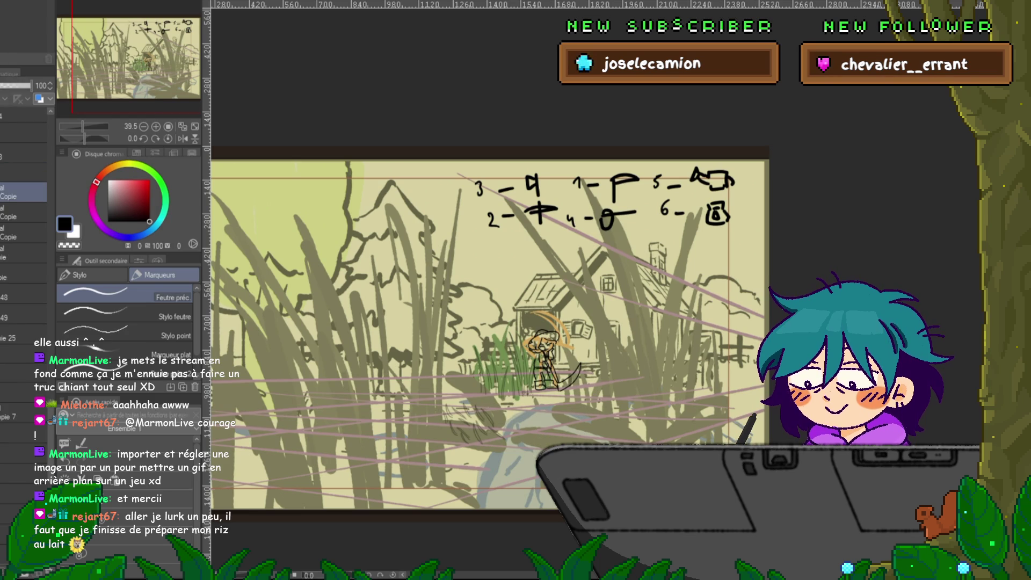
{"action": "key", "text": "ctrl+t"}
{"action": "left_click_drag", "start_coordinate": [474, 424], "coordinate": [499, 350]}
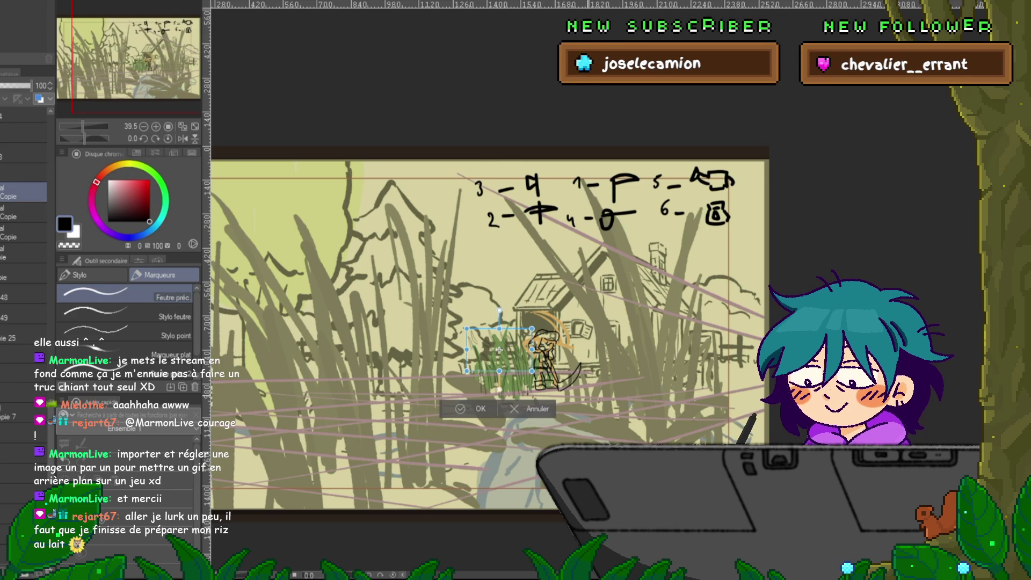
{"action": "left_click", "coordinate": [473, 409]}
{"action": "scroll", "coordinate": [556, 403], "scroll_direction": "up", "scroll_amount": 1}
{"action": "scroll", "coordinate": [551, 374], "scroll_direction": "up", "scroll_amount": 4}
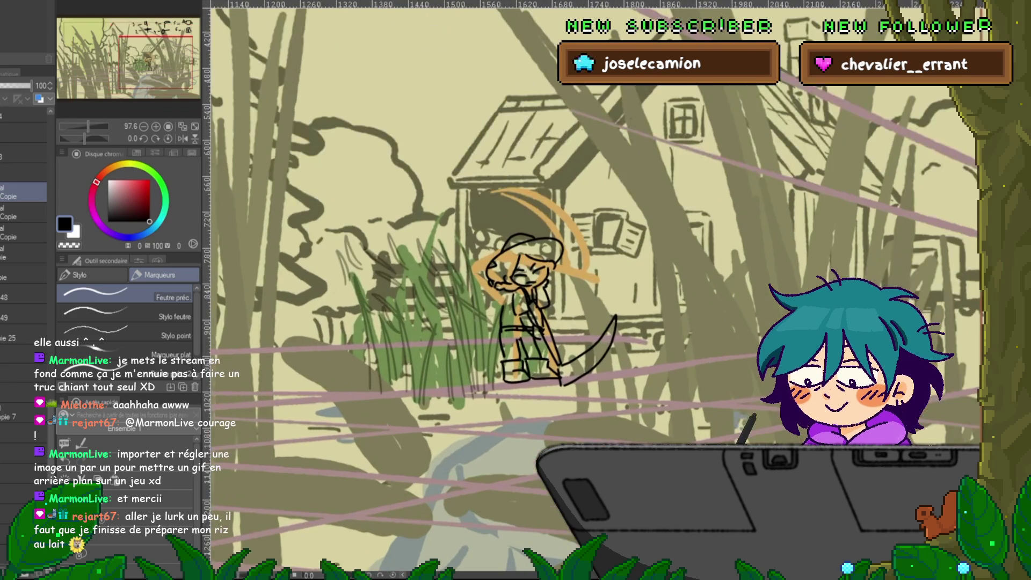
- Lighten the grass clump beside the girl, duplicate its layer, and move it left with a rotation
{"action": "left_click_drag", "start_coordinate": [456, 277], "coordinate": [419, 400]}
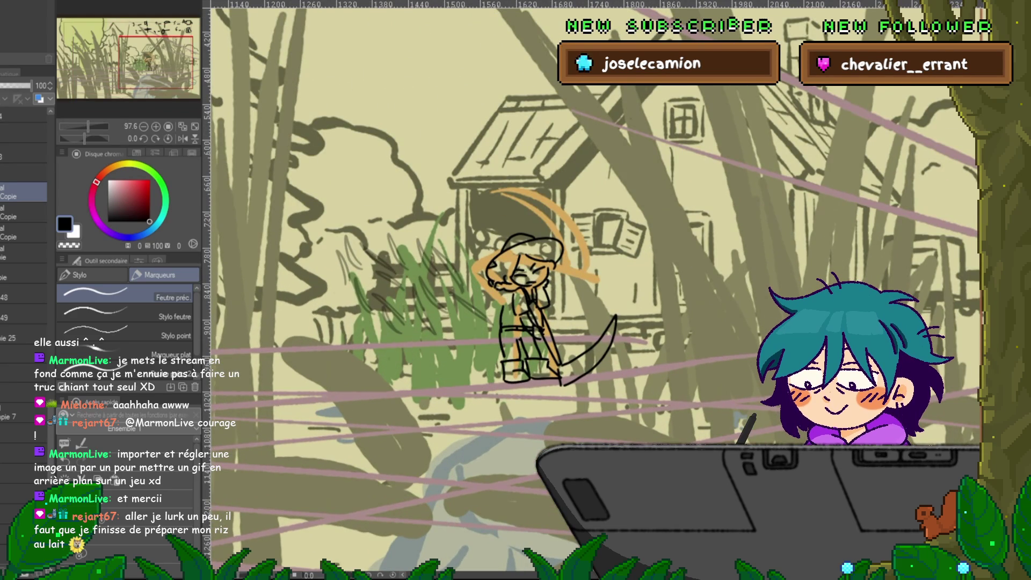
{"action": "key", "text": "ctrl+j"}
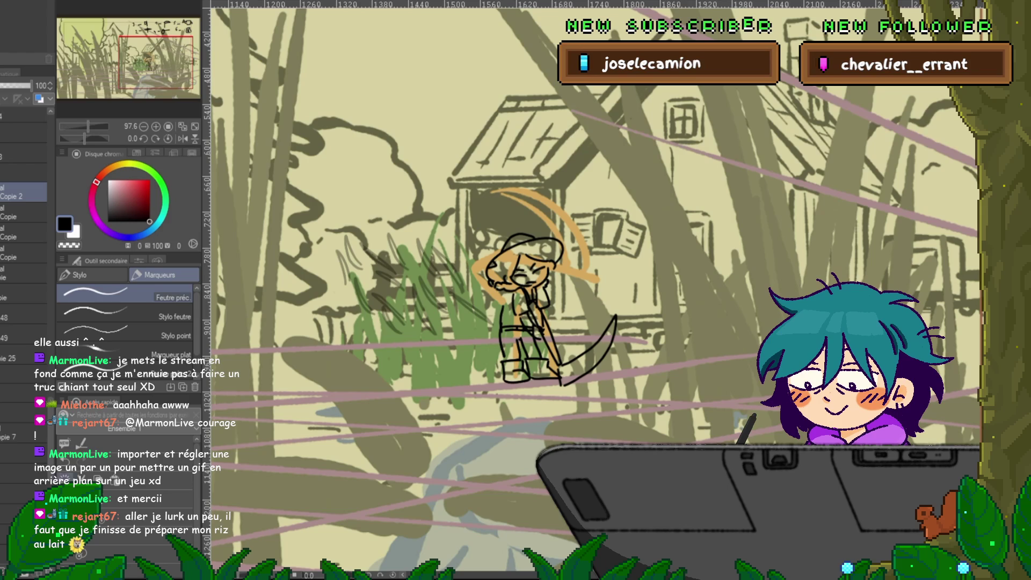
{"action": "key", "text": "ctrl+t"}
{"action": "mouse_move", "coordinate": [430, 322]}
{"action": "left_mouse_down"}
{"action": "mouse_move", "coordinate": [408, 326]}
{"action": "mouse_move", "coordinate": [408, 316]}
{"action": "left_mouse_up"}
{"action": "key", "text": "Return"}
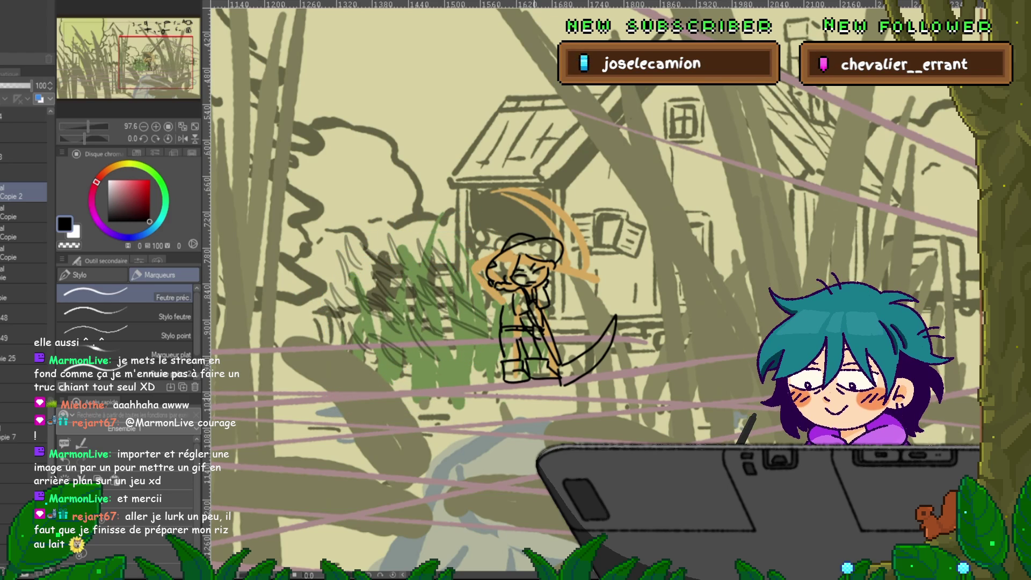
- Shrink the grass and shift it down-right, comparing before and after the scaling
{"action": "scroll", "coordinate": [24, 242], "scroll_direction": "down", "scroll_amount": 3}
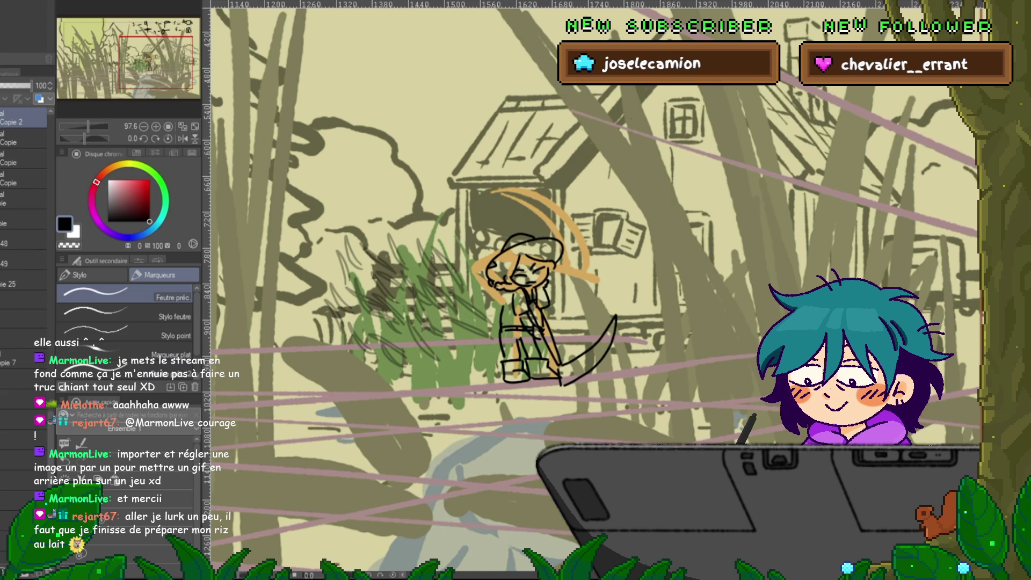
{"action": "key", "text": "ctrl+t"}
{"action": "left_click_drag", "start_coordinate": [323, 268], "coordinate": [358, 290]}
{"action": "left_click_drag", "start_coordinate": [427, 329], "coordinate": [446, 344]}
{"action": "key", "text": "Return"}
{"action": "key", "text": "ctrl+z"}
{"action": "key", "text": "ctrl+y"}
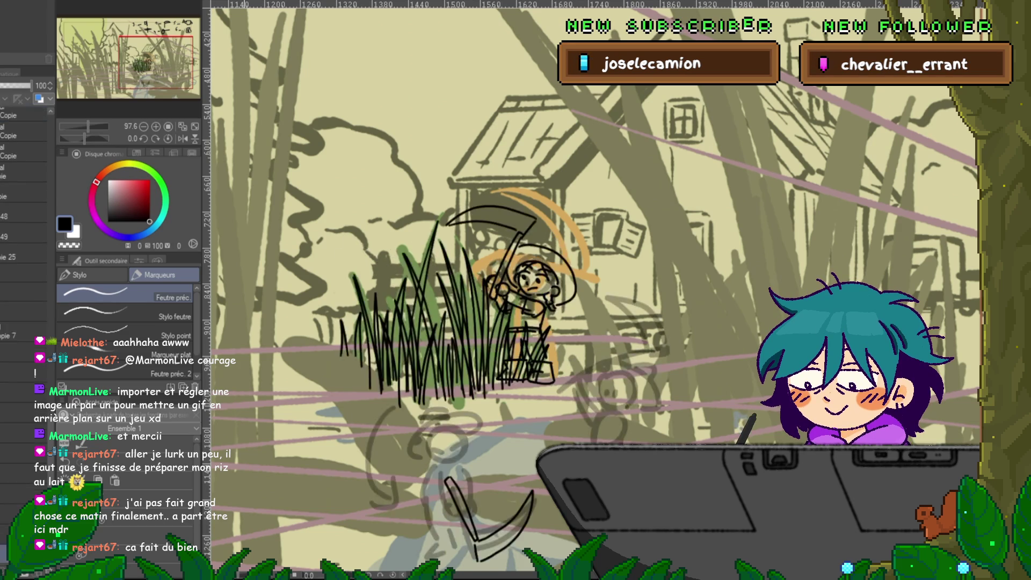
- Zoom out to the whole farm scene and select a lower layer in the stack
{"action": "key", "text": "ctrl+minus"}
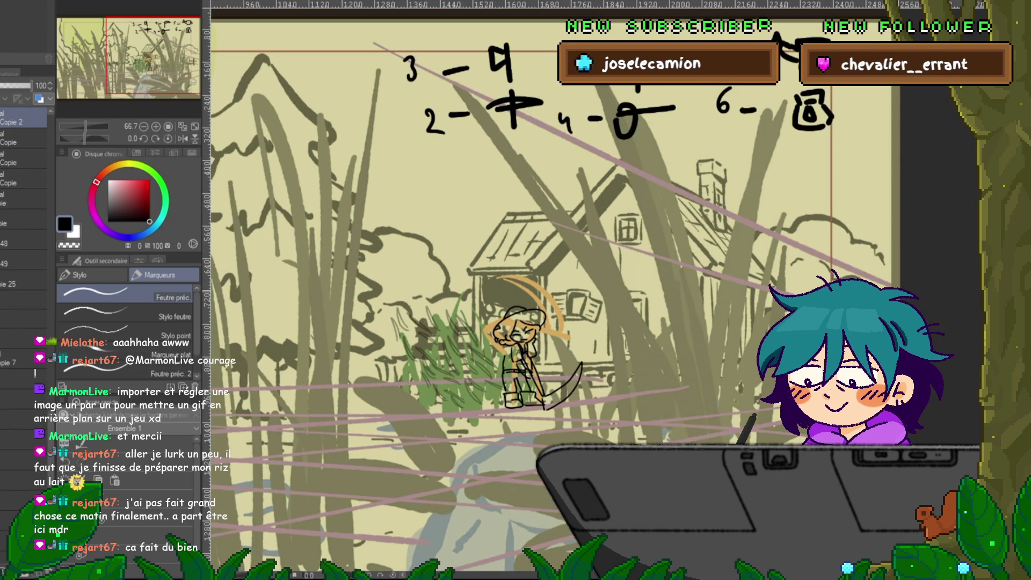
{"action": "scroll", "coordinate": [537, 269], "scroll_direction": "down", "scroll_amount": 2}
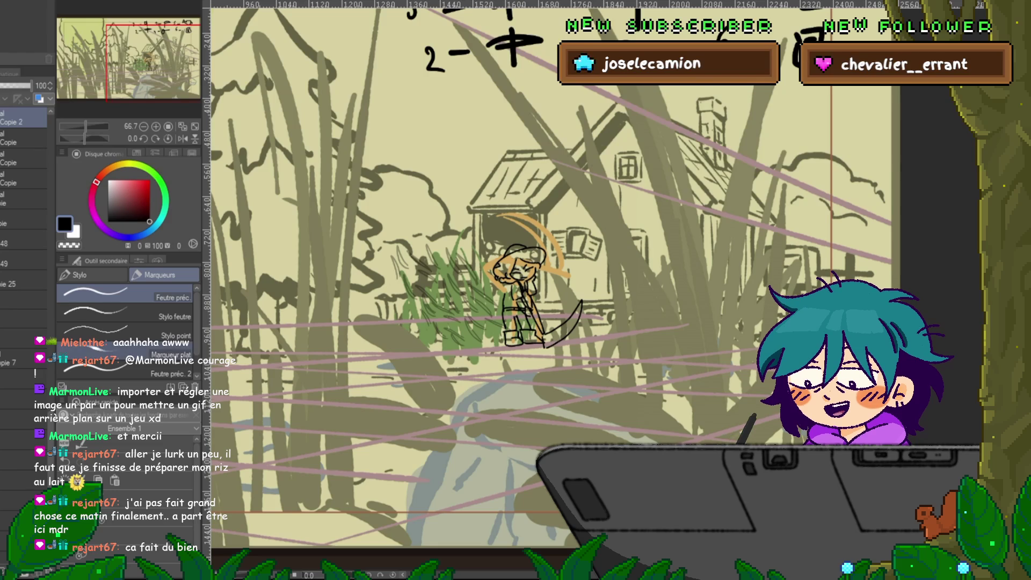
{"action": "left_click", "coordinate": [24, 300]}
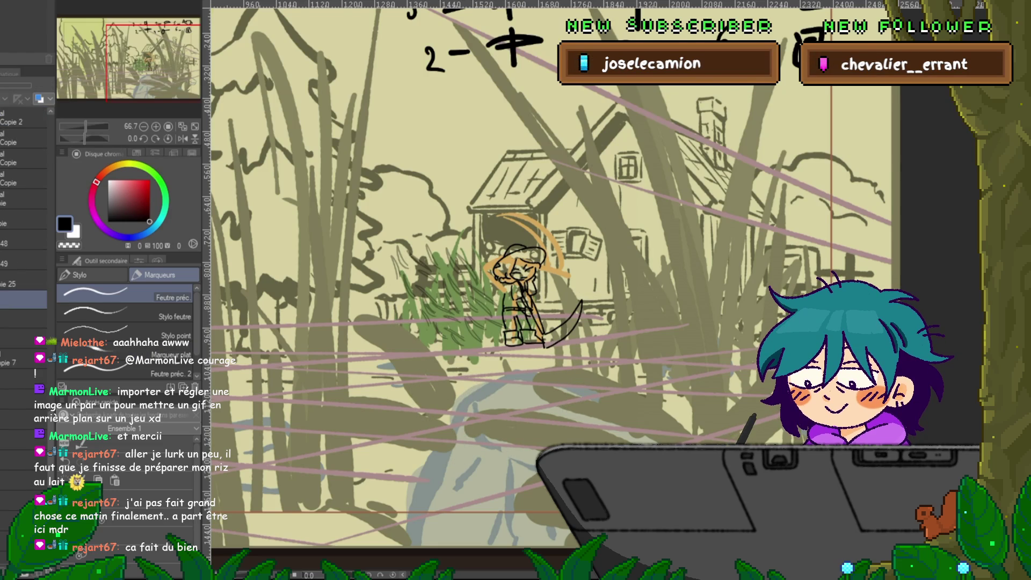
{"action": "scroll", "coordinate": [24, 226], "scroll_direction": "down", "scroll_amount": 1}
{"action": "key", "text": "ctrl+minus"}
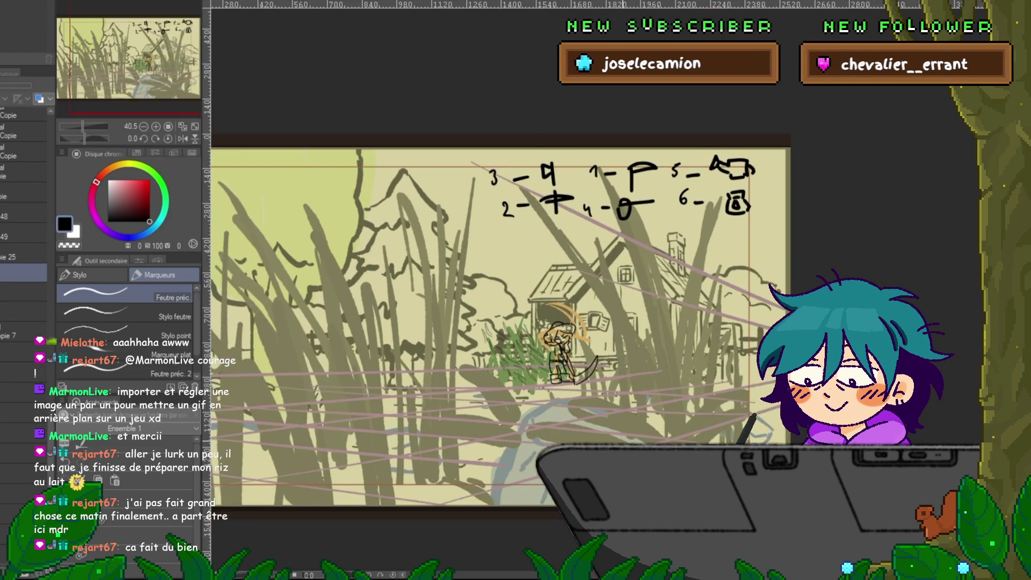
- Switch to the farmer-girl animation canvas with Ctrl+Tab and select layer 17
{"action": "key", "text": "ctrl+Tab"}
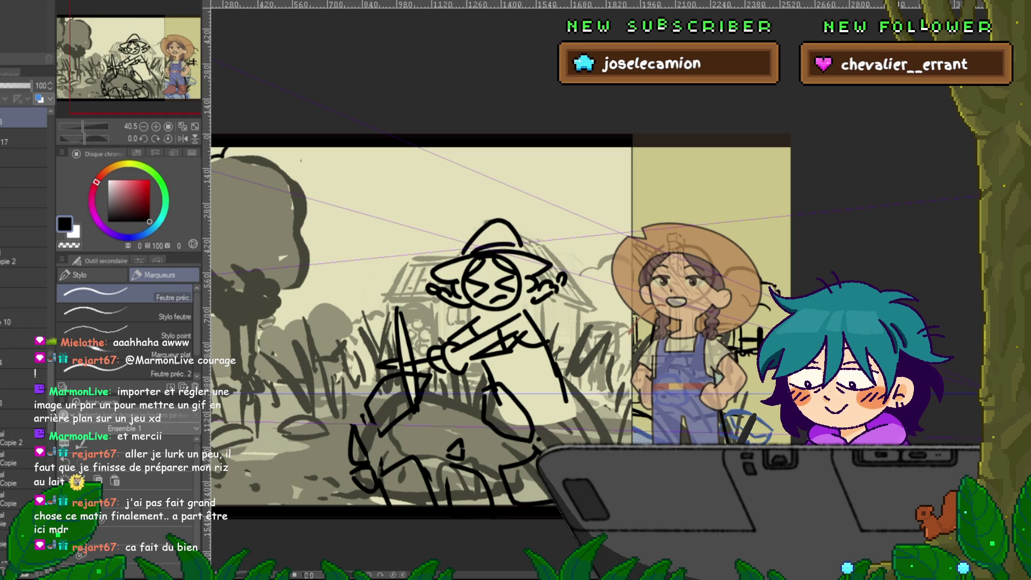
{"action": "scroll", "coordinate": [500, 322], "scroll_direction": "right", "scroll_amount": 3}
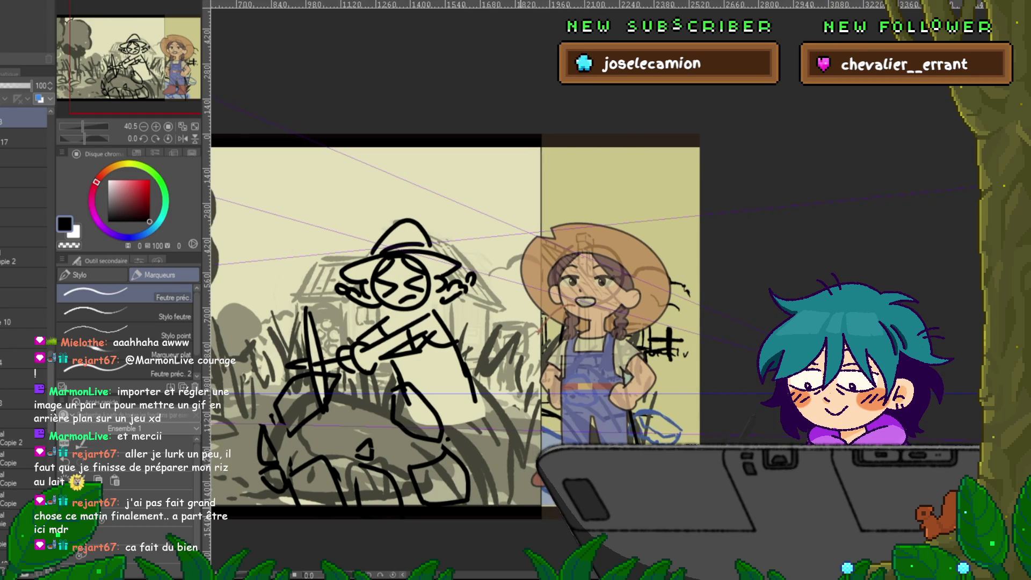
{"action": "scroll", "coordinate": [25, 269], "scroll_direction": "up", "scroll_amount": 5}
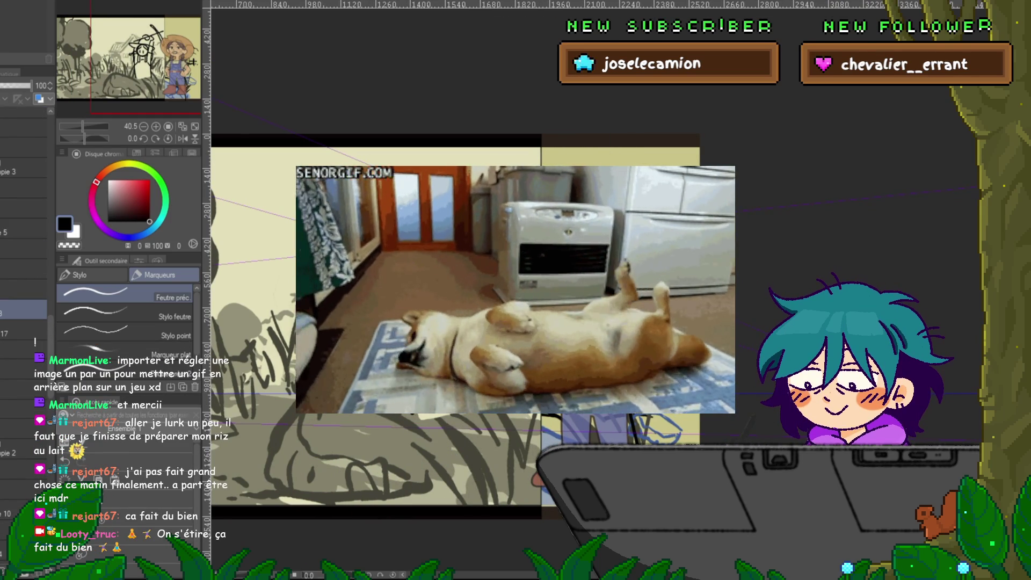
{"action": "left_click", "coordinate": [24, 329]}
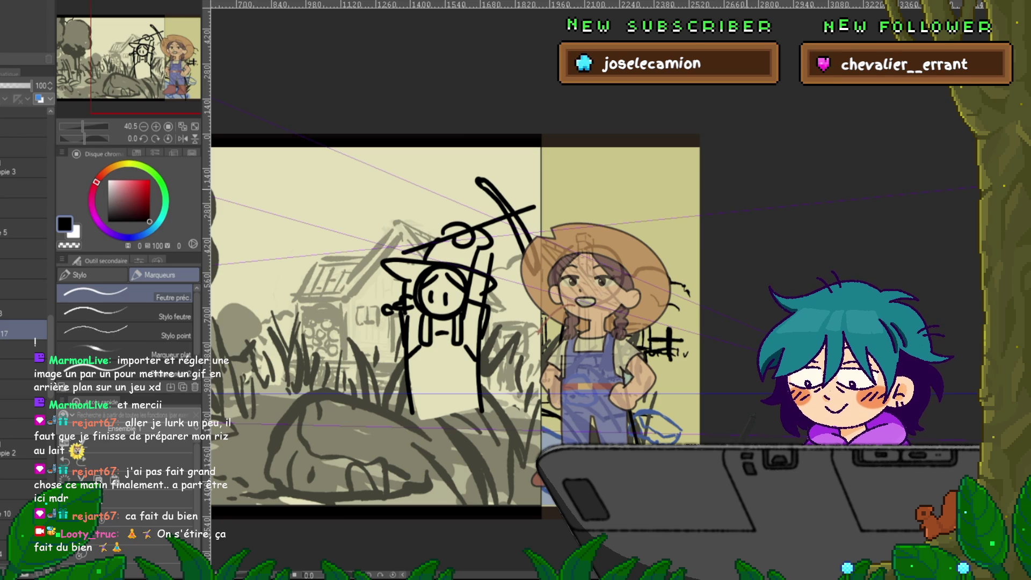
- With a larger brush, sketch the girl's hand loops and both arms raised overhead, joined at the top
{"action": "key", "text": "]"}
{"action": "key", "text": "]"}
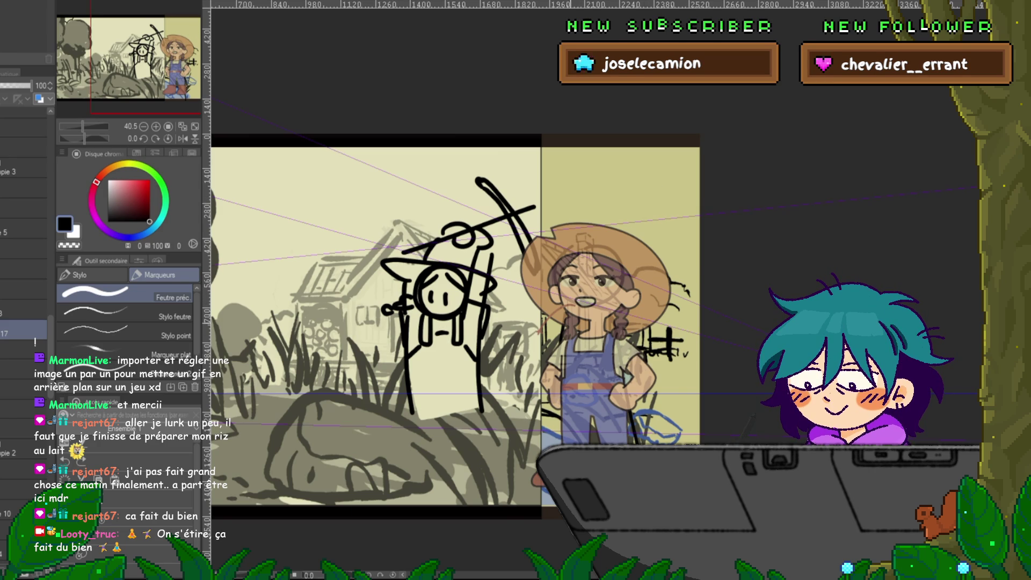
{"action": "left_click_drag", "start_coordinate": [576, 337], "coordinate": [584, 348]}
{"action": "left_click_drag", "start_coordinate": [565, 295], "coordinate": [561, 334]}
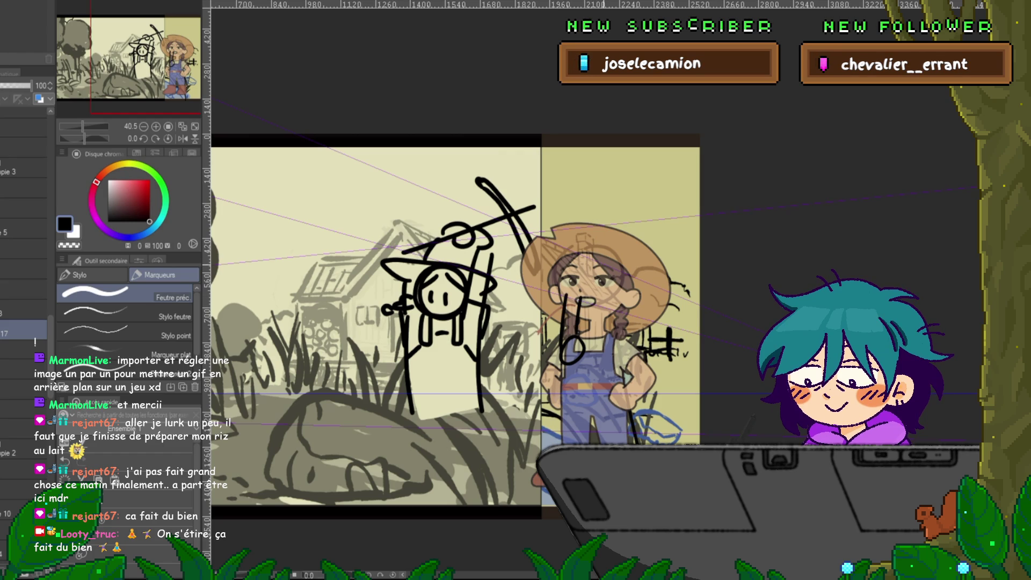
{"action": "mouse_move", "coordinate": [623, 339]}
{"action": "left_mouse_down"}
{"action": "mouse_move", "coordinate": [619, 354]}
{"action": "mouse_move", "coordinate": [636, 359]}
{"action": "left_mouse_up"}
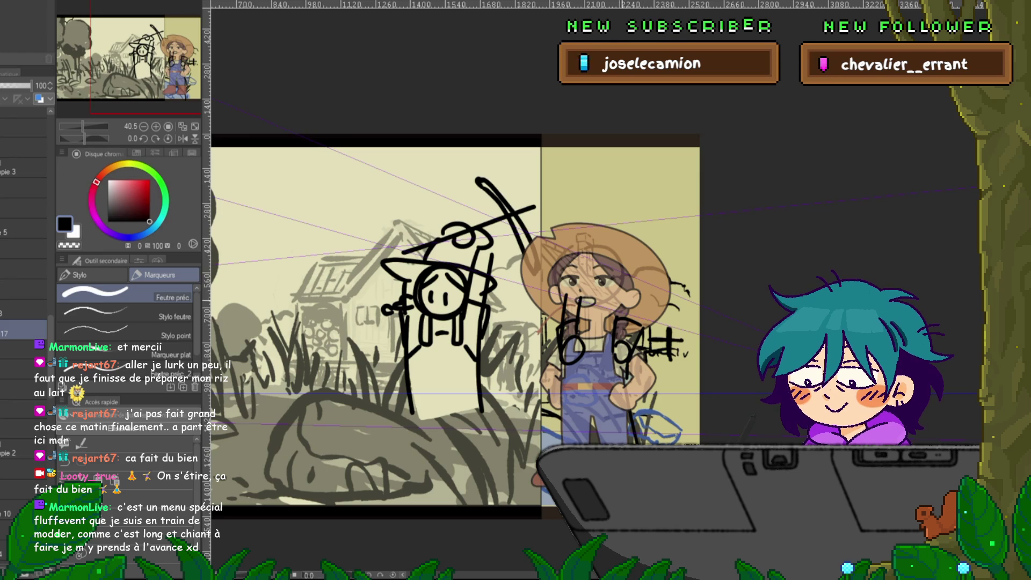
{"action": "left_click_drag", "start_coordinate": [630, 267], "coordinate": [623, 316]}
{"action": "left_click_drag", "start_coordinate": [649, 272], "coordinate": [640, 316]}
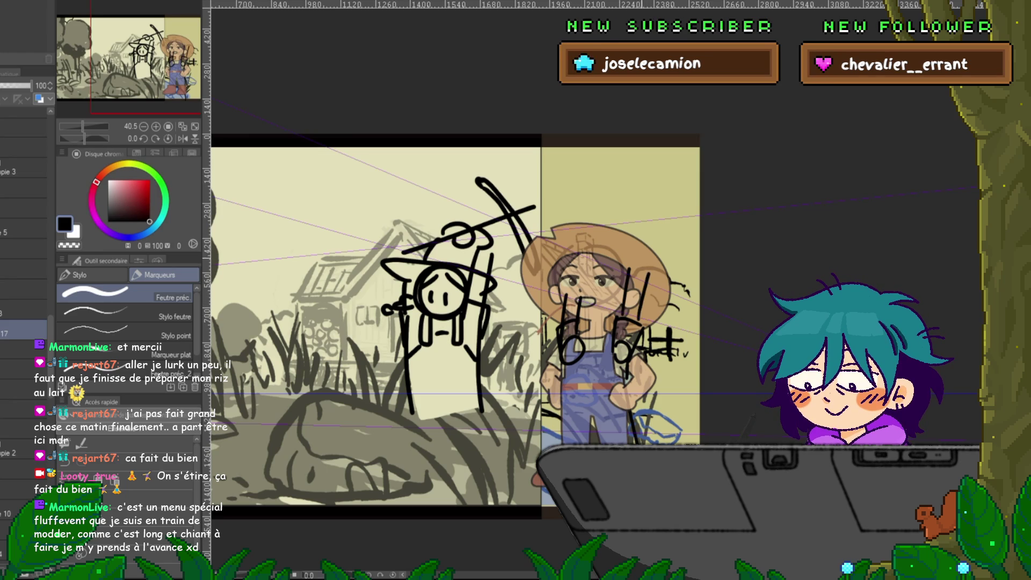
{"action": "left_click_drag", "start_coordinate": [630, 269], "coordinate": [649, 272]}
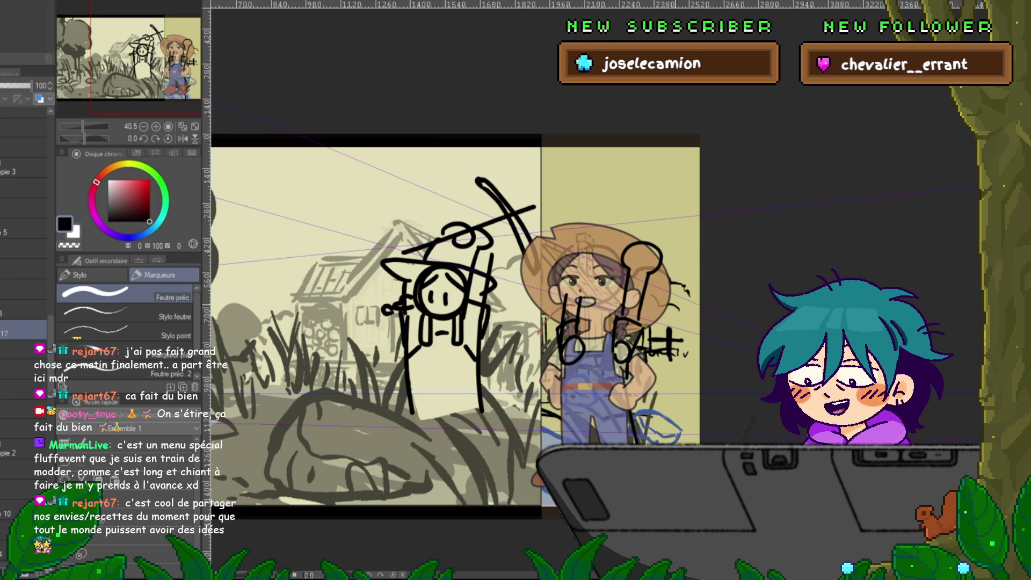
- Pan to show the whole girl and add a new layer above layer 17
{"action": "scroll", "coordinate": [457, 344], "scroll_direction": "right", "scroll_amount": 3}
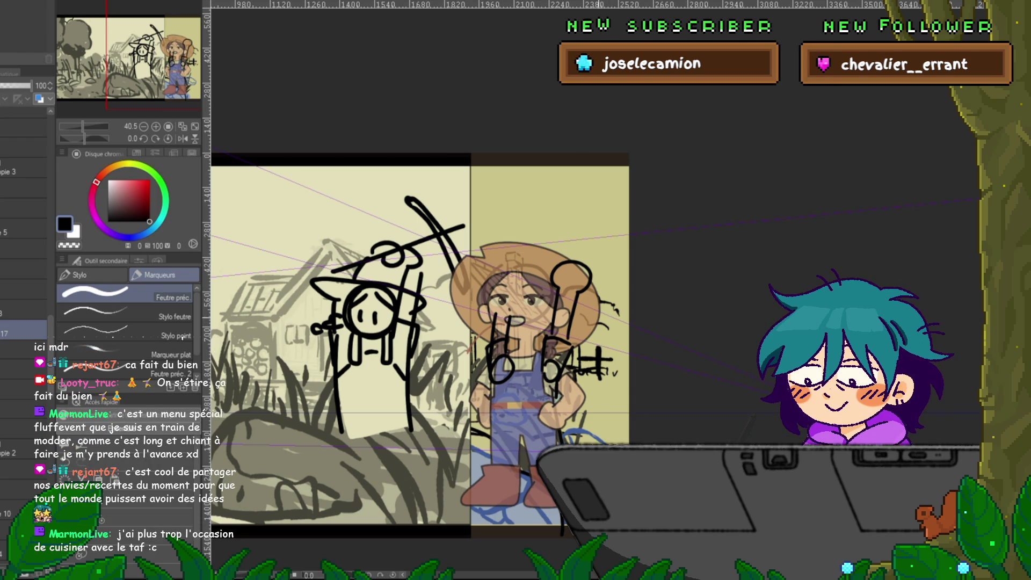
{"action": "left_click_drag", "start_coordinate": [419, 344], "coordinate": [397, 360]}
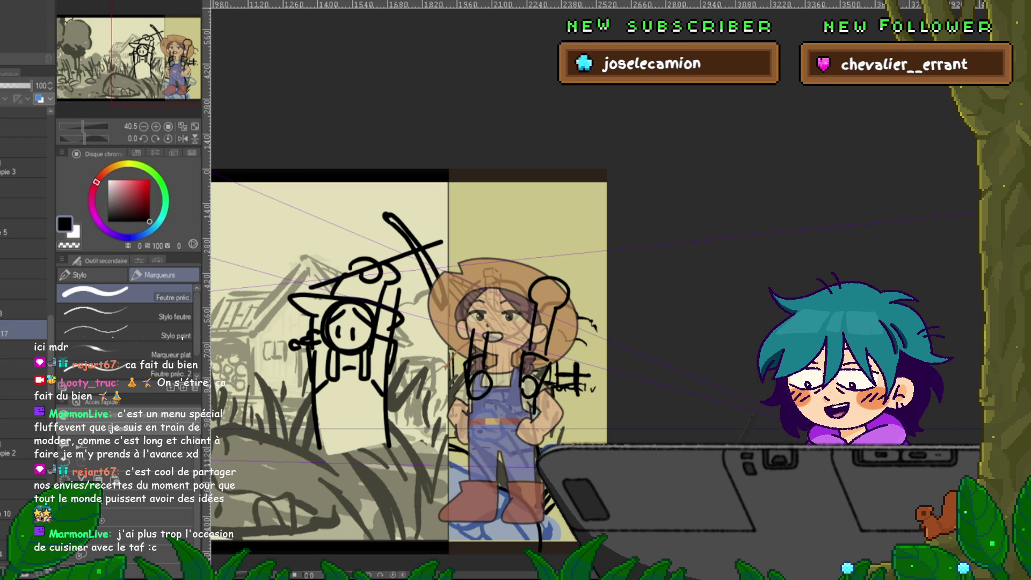
{"action": "key", "text": "ctrl+shift+n"}
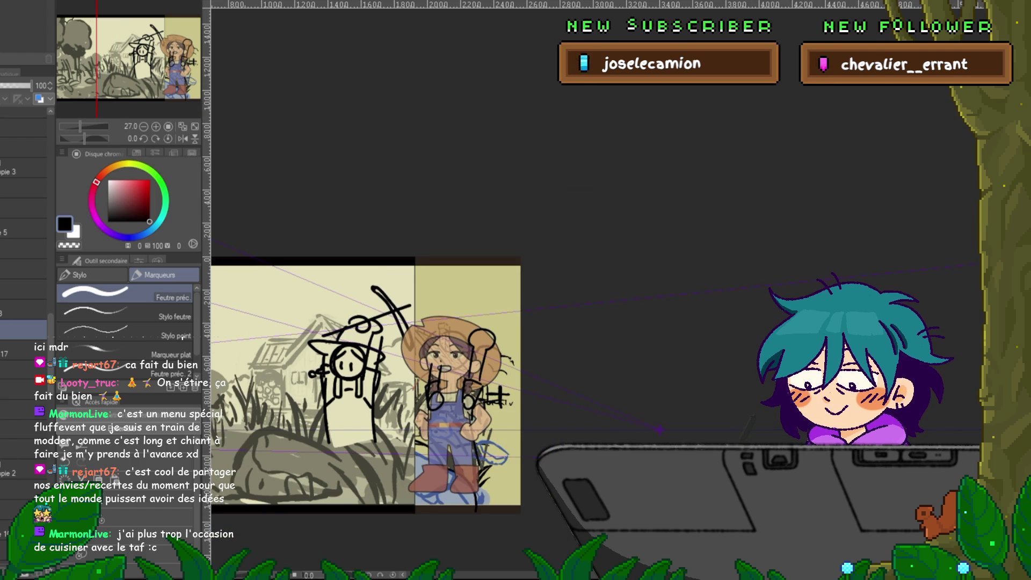
{"action": "scroll", "coordinate": [448, 385], "scroll_direction": "left", "scroll_amount": 5}
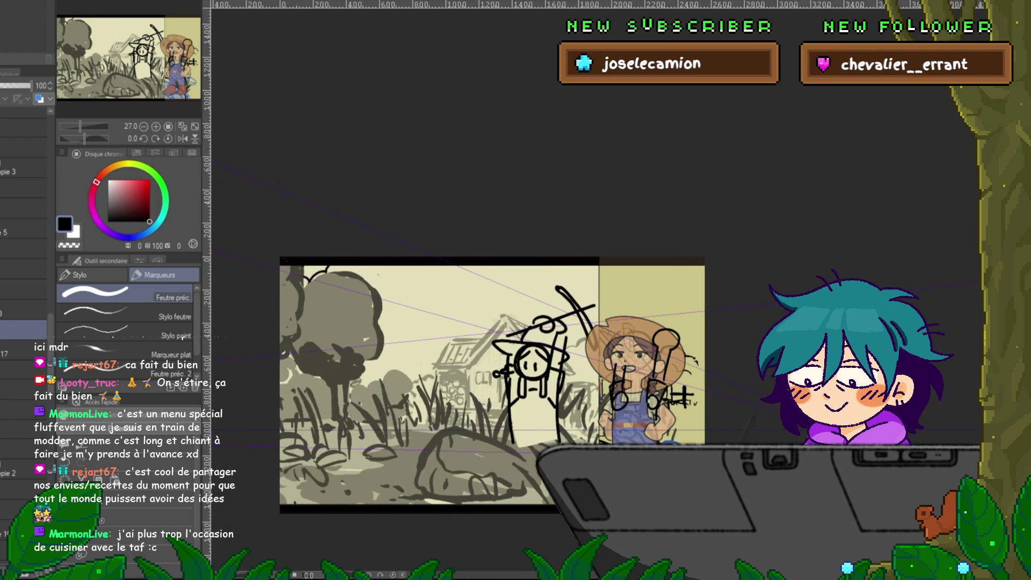
- Paste the pixel-art pickaxe onto the new layer and drag it right across the stick figure
{"action": "key", "text": "ctrl+t"}
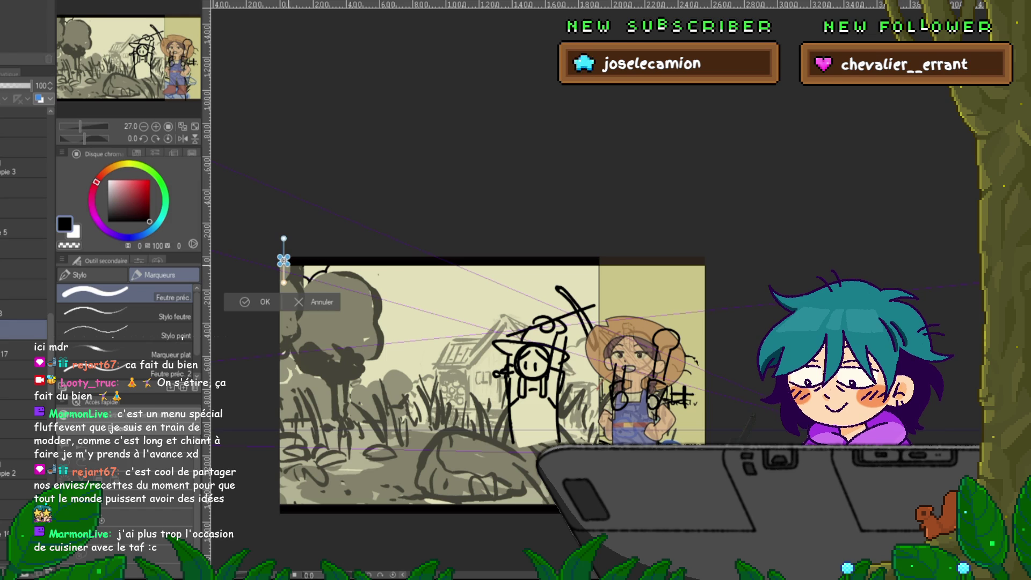
{"action": "scroll", "coordinate": [284, 261], "scroll_direction": "up", "scroll_amount": 3}
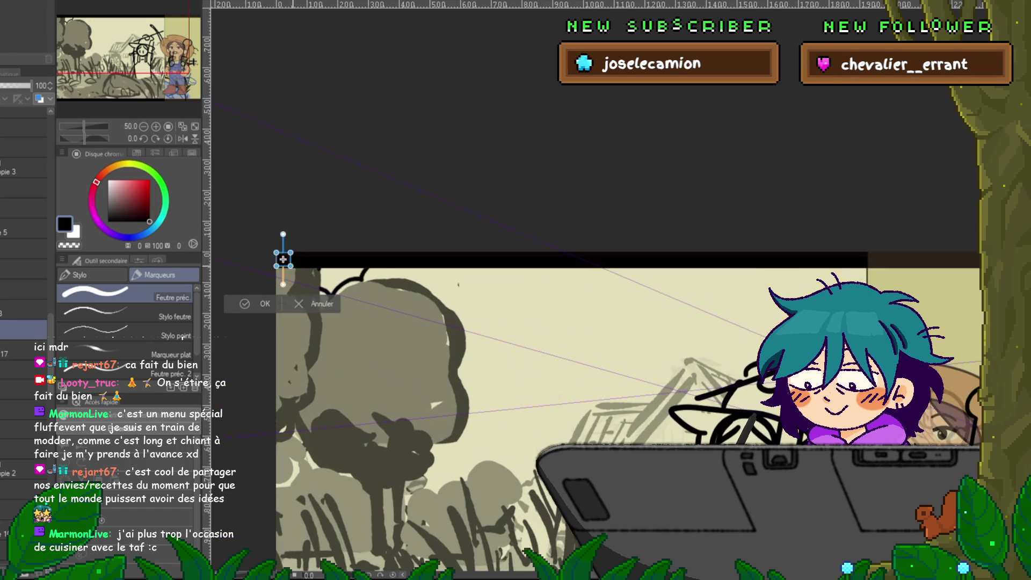
{"action": "left_click_drag", "start_coordinate": [411, 387], "coordinate": [732, 409]}
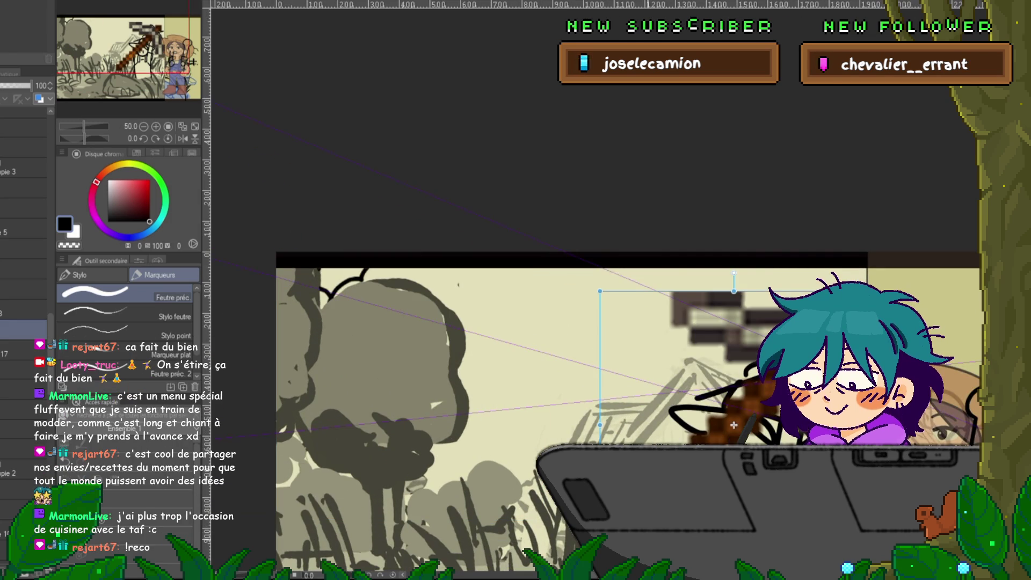
{"action": "scroll", "coordinate": [259, 499], "scroll_direction": "down", "scroll_amount": 3}
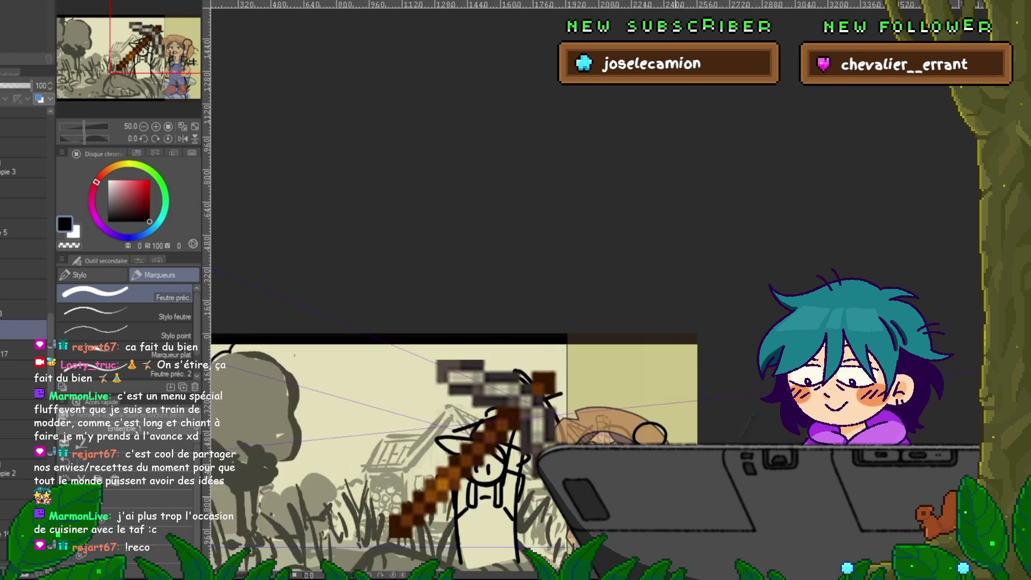
{"action": "scroll", "coordinate": [481, 365], "scroll_direction": "down", "scroll_amount": 3}
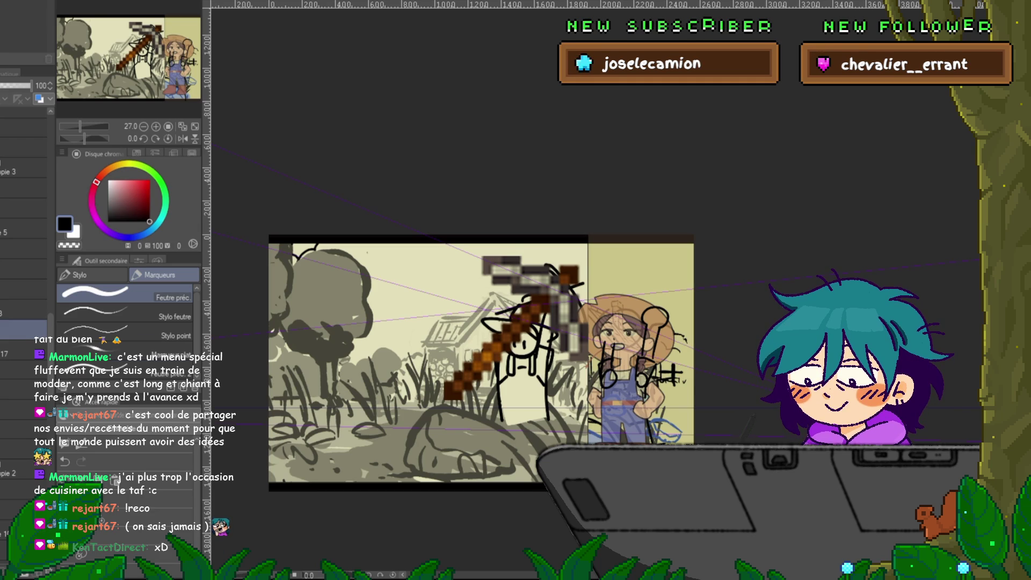
- Shrink, rotate and move the pickaxe so its head points up-right over the girl's hat
{"action": "key", "text": "ctrl+t"}
{"action": "left_click_drag", "start_coordinate": [516, 328], "coordinate": [673, 297]}
{"action": "left_click_drag", "start_coordinate": [746, 225], "coordinate": [694, 261]}
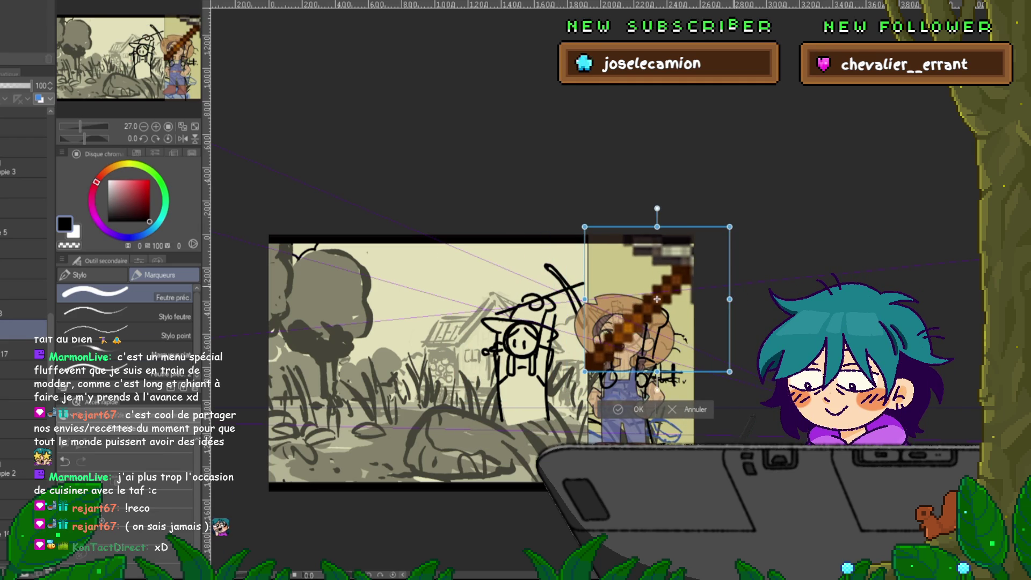
{"action": "mouse_move", "coordinate": [714, 316]}
{"action": "left_mouse_down"}
{"action": "mouse_move", "coordinate": [720, 288]}
{"action": "mouse_move", "coordinate": [693, 344]}
{"action": "mouse_move", "coordinate": [611, 366]}
{"action": "left_mouse_up"}
{"action": "mouse_move", "coordinate": [644, 311]}
{"action": "left_mouse_down"}
{"action": "mouse_move", "coordinate": [484, 408]}
{"action": "mouse_move", "coordinate": [467, 395]}
{"action": "mouse_move", "coordinate": [444, 399]}
{"action": "left_mouse_up"}
{"action": "mouse_move", "coordinate": [412, 444]}
{"action": "left_mouse_down"}
{"action": "mouse_move", "coordinate": [399, 368]}
{"action": "mouse_move", "coordinate": [474, 355]}
{"action": "left_mouse_up"}
{"action": "mouse_move", "coordinate": [444, 400]}
{"action": "left_mouse_down"}
{"action": "mouse_move", "coordinate": [667, 299]}
{"action": "mouse_move", "coordinate": [598, 313]}
{"action": "mouse_move", "coordinate": [619, 322]}
{"action": "left_mouse_up"}
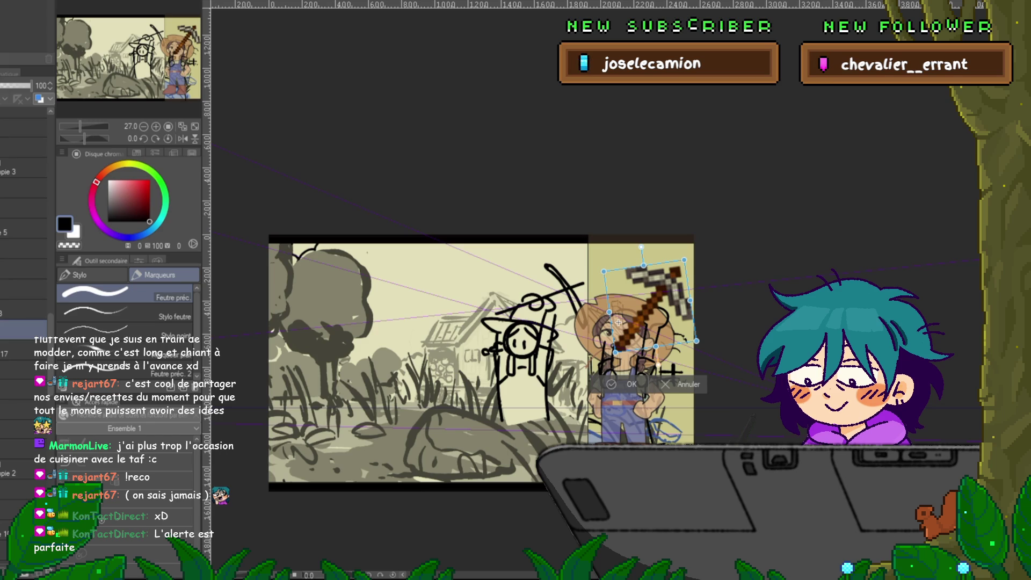
{"action": "mouse_move", "coordinate": [618, 321]}
{"action": "left_mouse_down"}
{"action": "mouse_move", "coordinate": [605, 319]}
{"action": "mouse_move", "coordinate": [632, 321]}
{"action": "left_mouse_up"}
{"action": "key", "text": "ctrl+z"}
{"action": "key", "text": "ctrl+z"}
{"action": "key", "text": "ctrl+z"}
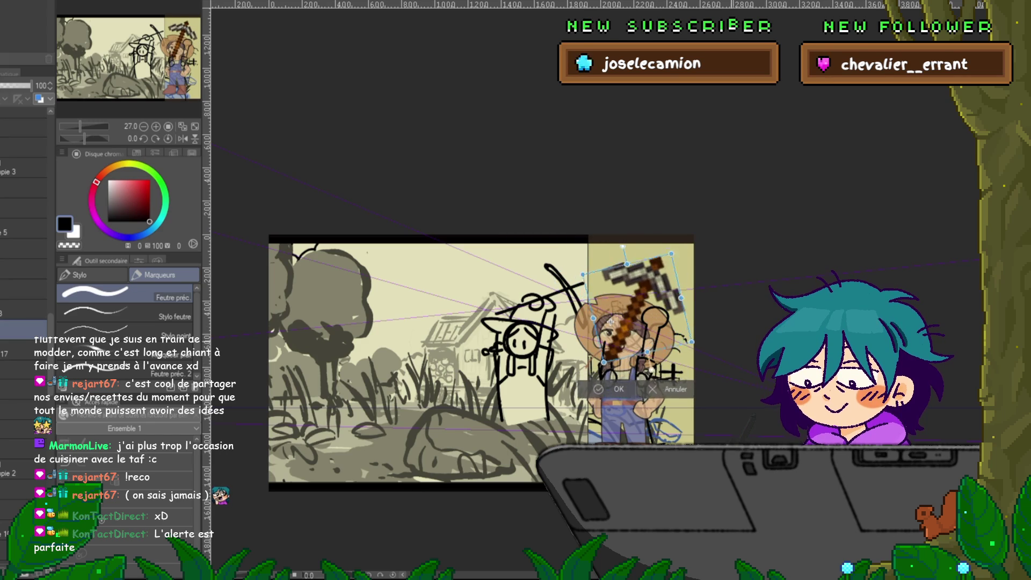
{"action": "key", "text": "ctrl+y"}
{"action": "key", "text": "ctrl+y"}
{"action": "key", "text": "ctrl+y"}
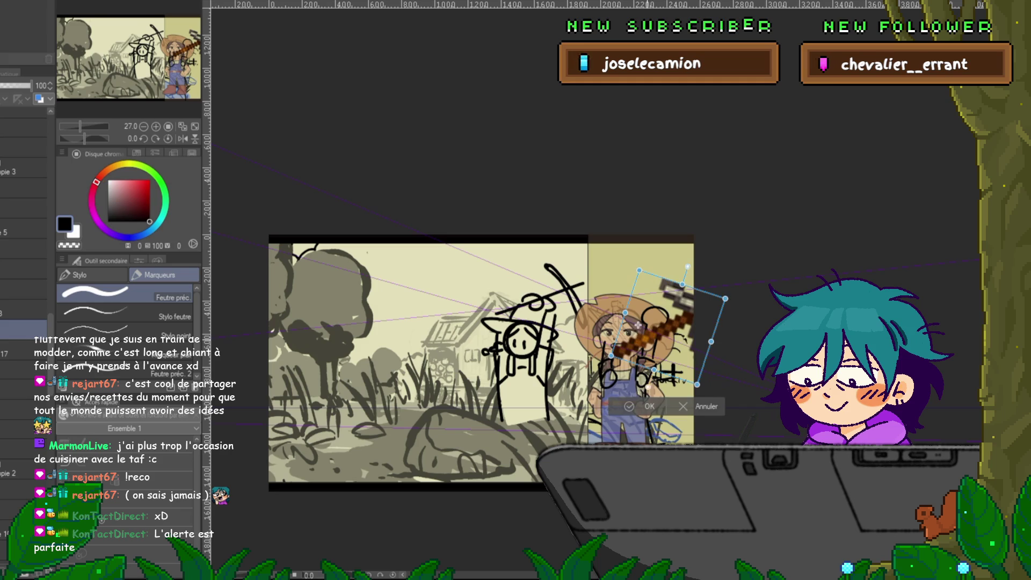
{"action": "key", "text": "ctrl+z"}
{"action": "key", "text": "ctrl+z"}
{"action": "key", "text": "ctrl+z"}
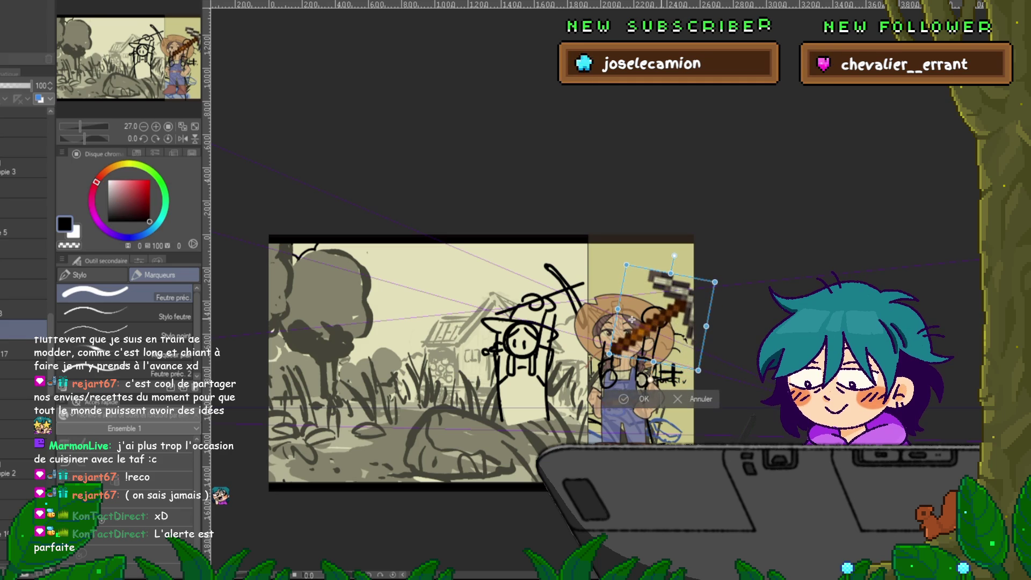
{"action": "key", "text": "Return"}
- Check layer 17, return to the pickaxe layer, and centre the farmer girl in view
{"action": "scroll", "coordinate": [694, 395], "scroll_direction": "up", "scroll_amount": 3}
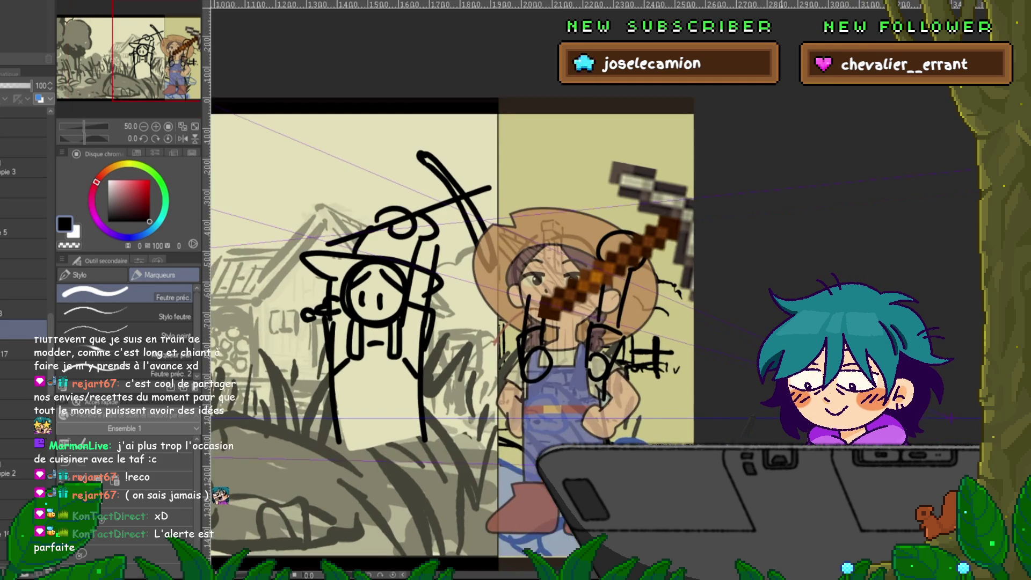
{"action": "left_click", "coordinate": [24, 350]}
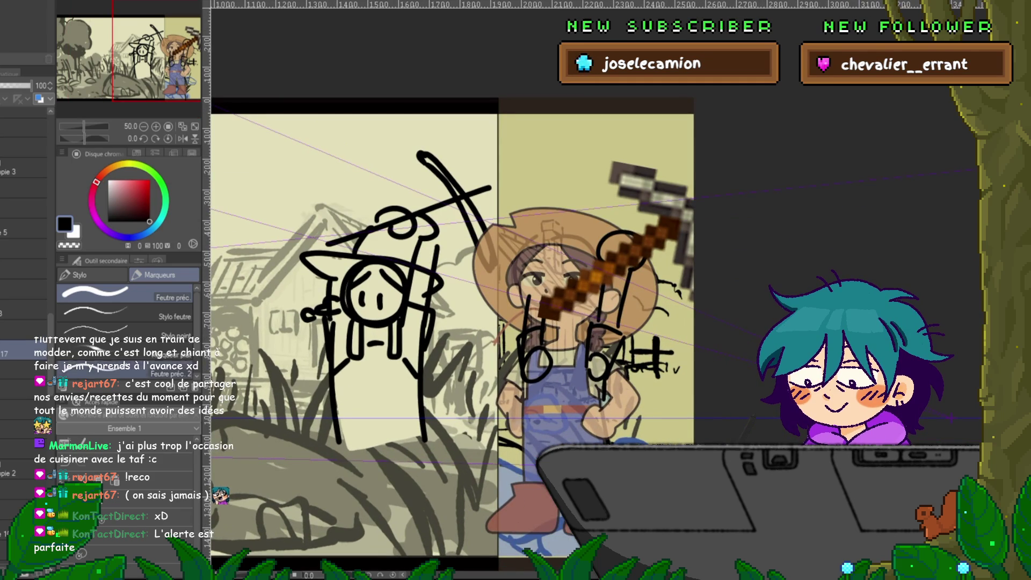
{"action": "left_click", "coordinate": [25, 329]}
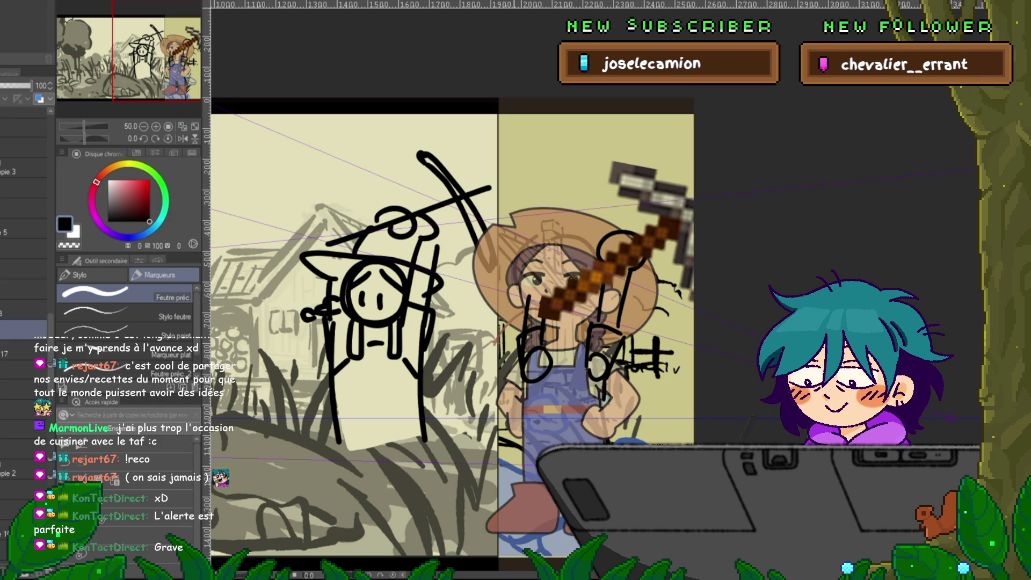
{"action": "left_click_drag", "start_coordinate": [451, 322], "coordinate": [401, 357]}
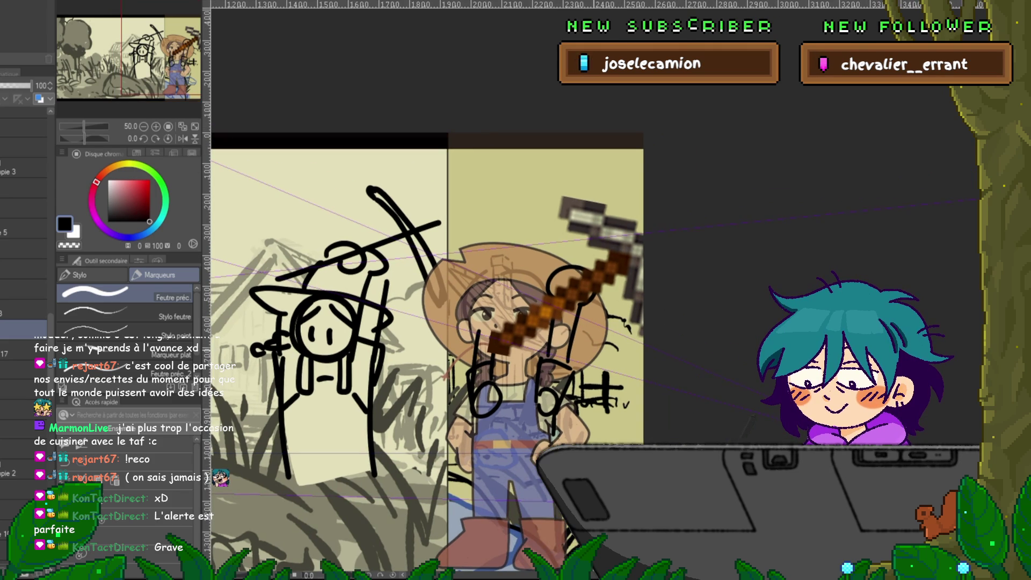
- On layer 17, sketch a hand loop and arm lines across the girl's chest
{"action": "left_click_drag", "start_coordinate": [495, 396], "coordinate": [477, 408]}
{"action": "left_click_drag", "start_coordinate": [467, 352], "coordinate": [454, 406]}
{"action": "mouse_move", "coordinate": [513, 321]}
{"action": "left_mouse_down"}
{"action": "mouse_move", "coordinate": [488, 334]}
{"action": "mouse_move", "coordinate": [524, 355]}
{"action": "left_mouse_up"}
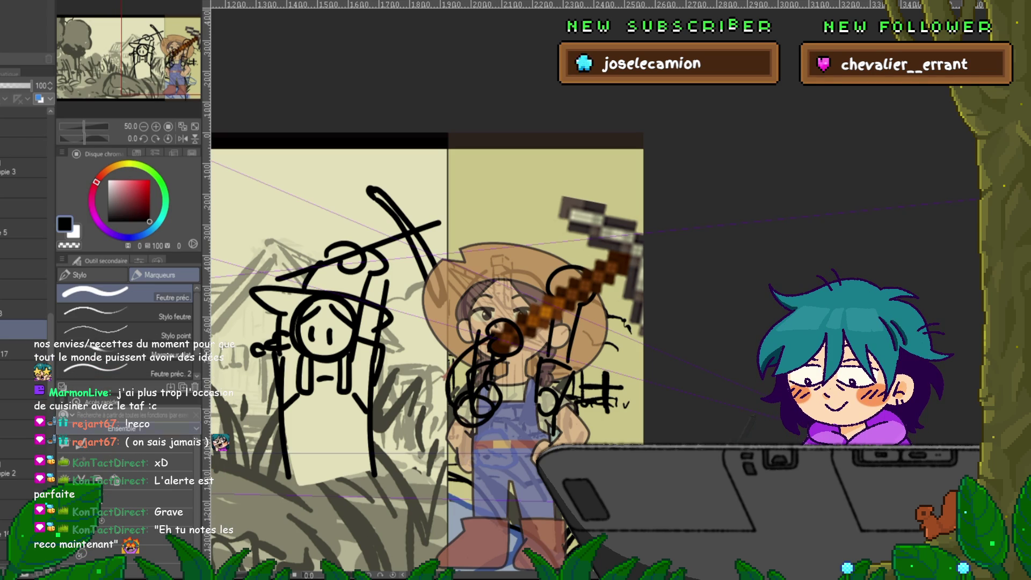
{"action": "key", "text": "ctrl+z"}
{"action": "key", "text": "ctrl+z"}
{"action": "key", "text": "ctrl+z"}
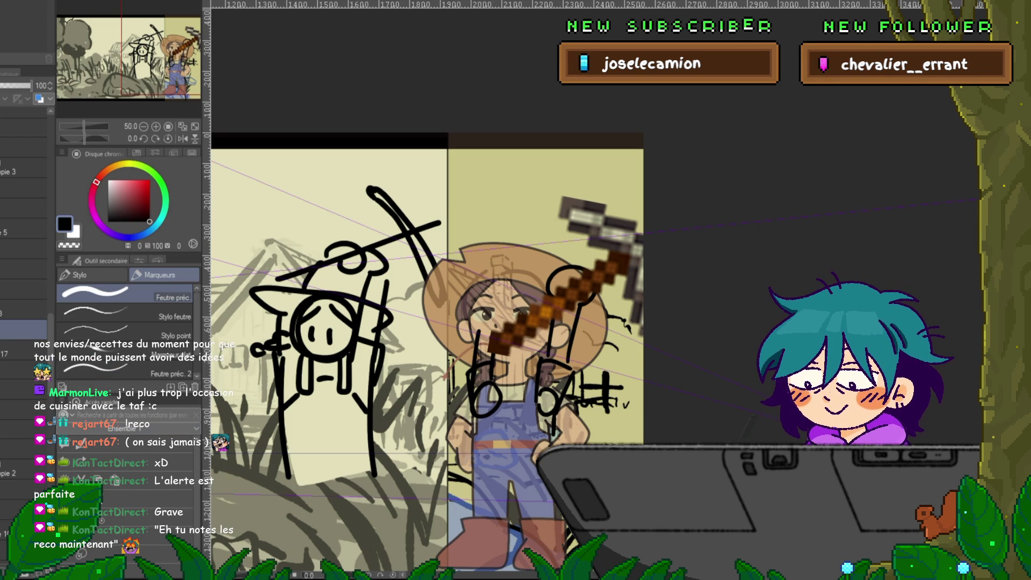
{"action": "left_click", "coordinate": [24, 352]}
{"action": "key", "text": "Delete"}
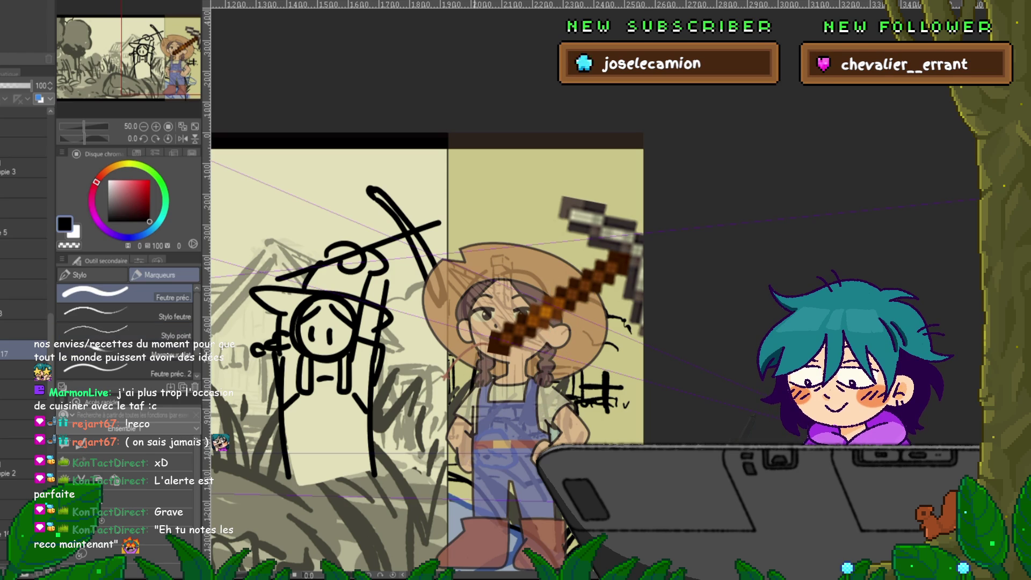
{"action": "left_click_drag", "start_coordinate": [473, 388], "coordinate": [471, 421]}
{"action": "mouse_move", "coordinate": [509, 358]}
{"action": "left_mouse_down"}
{"action": "mouse_move", "coordinate": [496, 395]}
{"action": "mouse_move", "coordinate": [524, 379]}
{"action": "mouse_move", "coordinate": [501, 434]}
{"action": "left_mouse_up"}
{"action": "left_click_drag", "start_coordinate": [487, 414], "coordinate": [461, 440]}
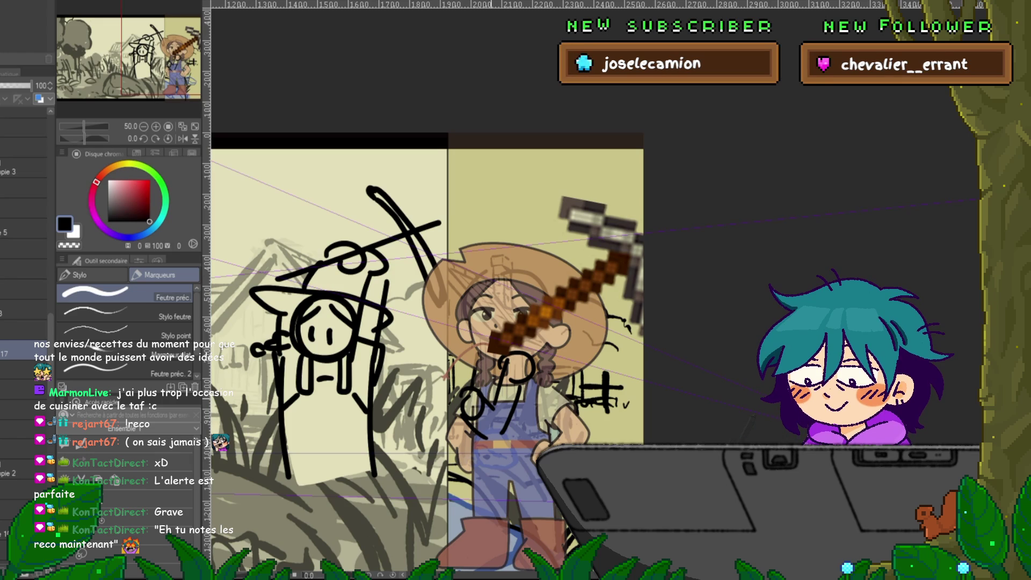
- Move the pickaxe down-left and rotate it closer to upright across her chest
{"action": "left_click", "coordinate": [24, 330]}
{"action": "key", "text": "ctrl+t"}
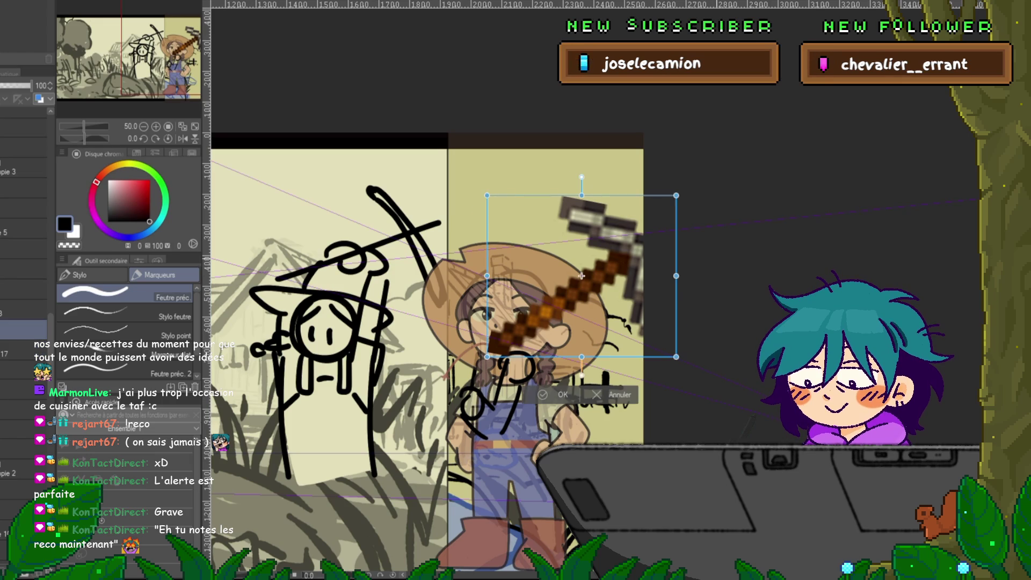
{"action": "left_click_drag", "start_coordinate": [672, 225], "coordinate": [658, 212]}
{"action": "left_click_drag", "start_coordinate": [596, 274], "coordinate": [553, 309]}
{"action": "left_click_drag", "start_coordinate": [677, 220], "coordinate": [695, 249]}
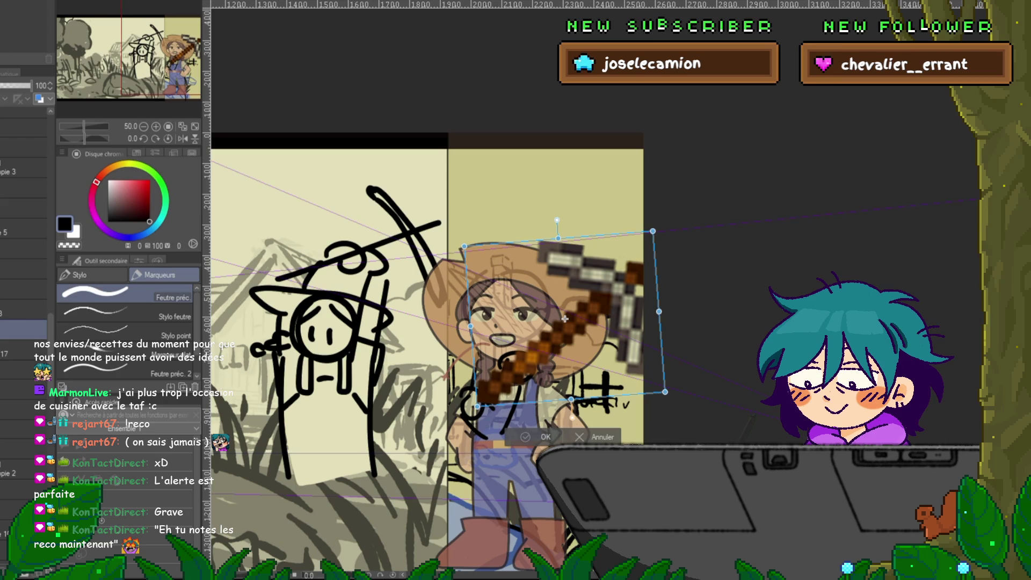
{"action": "key", "text": "Return"}
{"action": "left_click", "coordinate": [22, 350]}
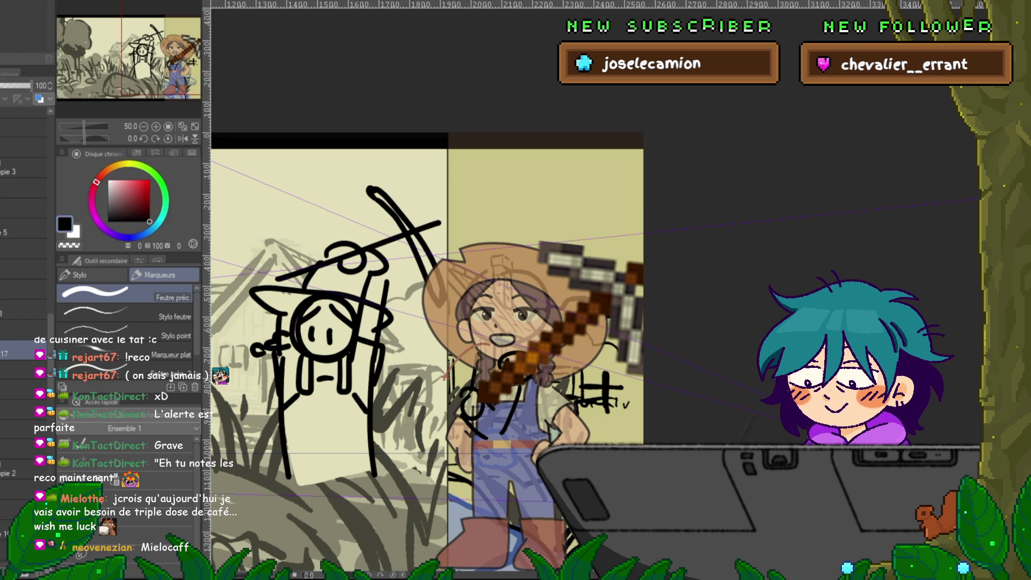
{"action": "scroll", "coordinate": [505, 423], "scroll_direction": "down", "scroll_amount": 2}
{"action": "left_click_drag", "start_coordinate": [505, 422], "coordinate": [768, 422]}
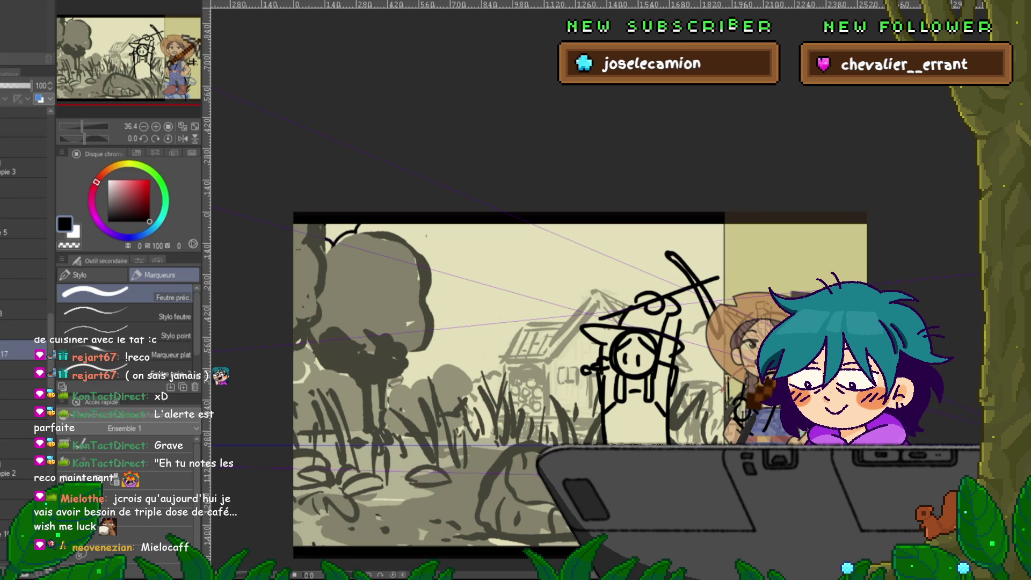
{"action": "key", "text": "ctrl+t"}
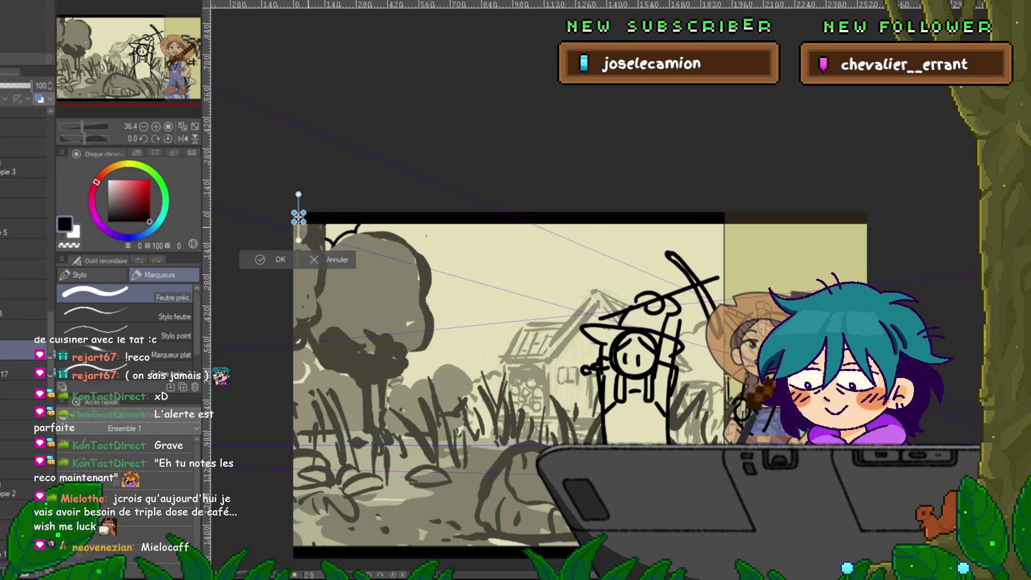
{"action": "key", "text": "Return"}
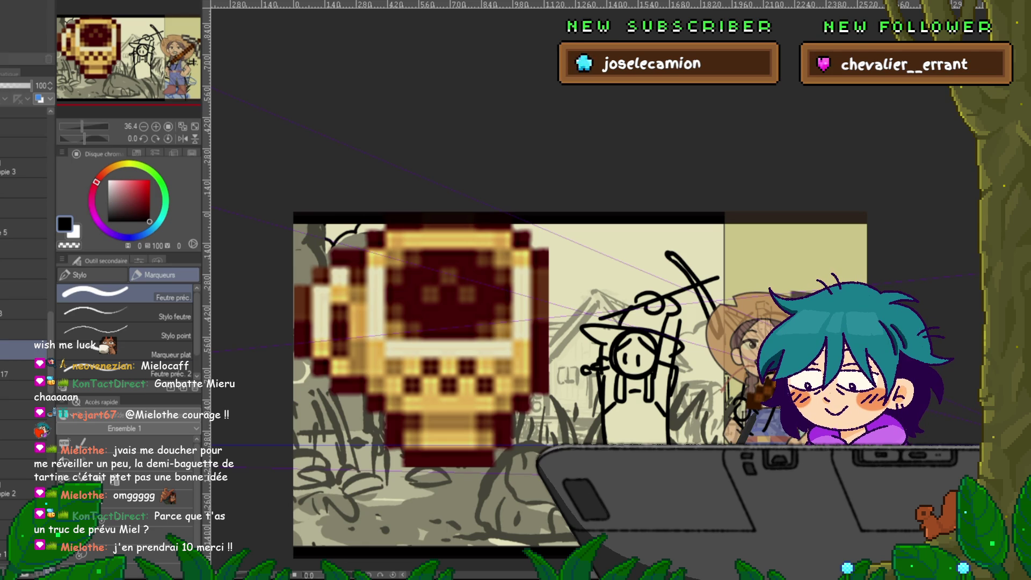
{"action": "key", "text": "ctrl+z"}
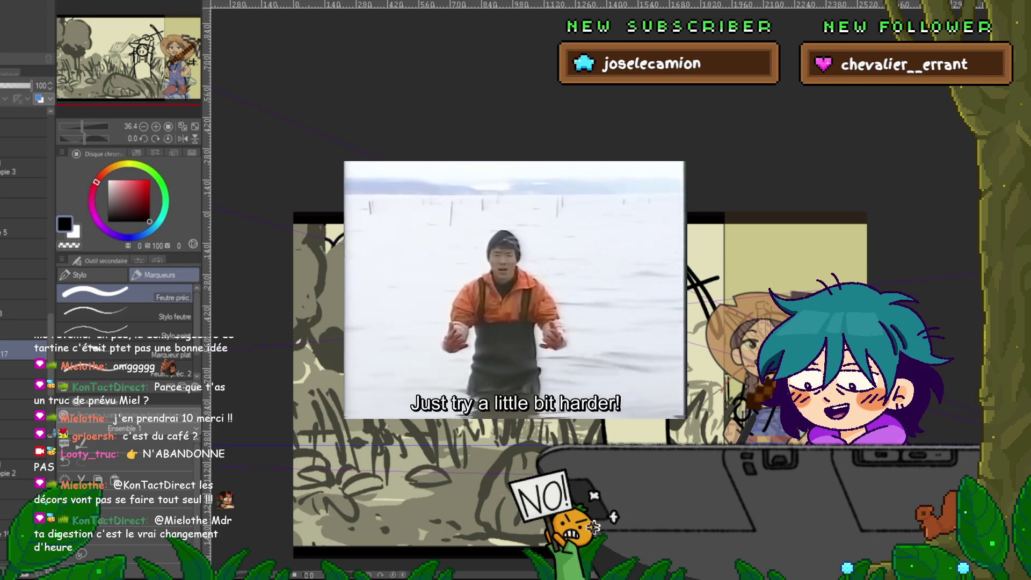
{"action": "scroll", "coordinate": [430, 376], "scroll_direction": "right", "scroll_amount": 5}
{"action": "scroll", "coordinate": [429, 376], "scroll_direction": "up", "scroll_amount": 3}
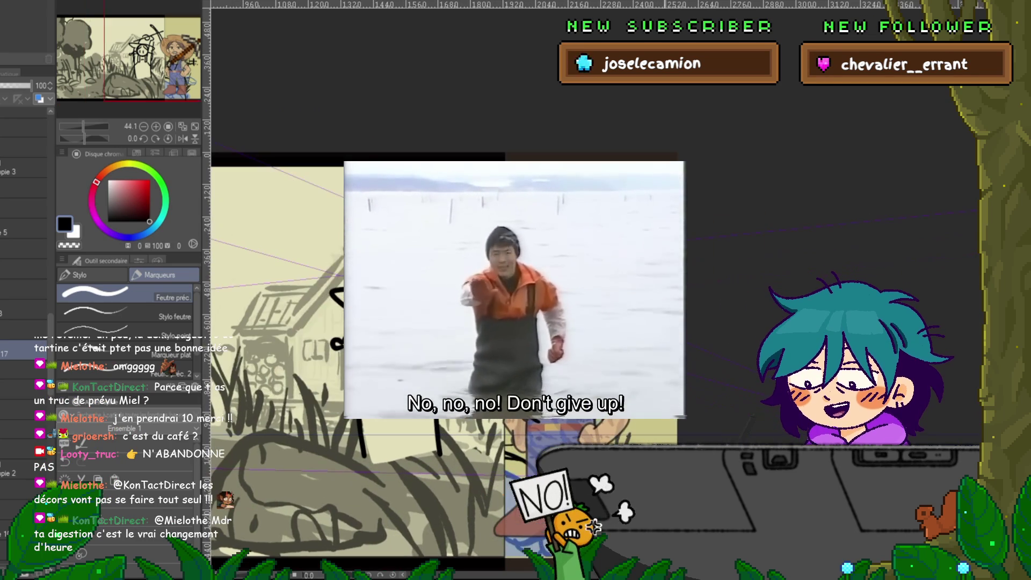
{"action": "scroll", "coordinate": [430, 376], "scroll_direction": "right", "scroll_amount": 2}
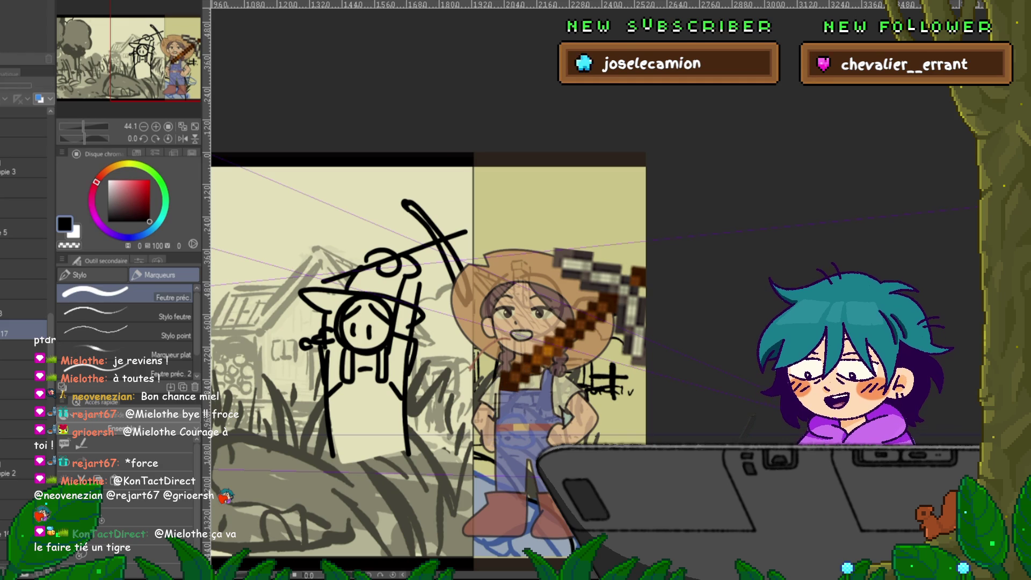
- Sketch a hand oval, raised-arm lines and a leg line on the farmer girl
{"action": "scroll", "coordinate": [24, 268], "scroll_direction": "down", "scroll_amount": 5}
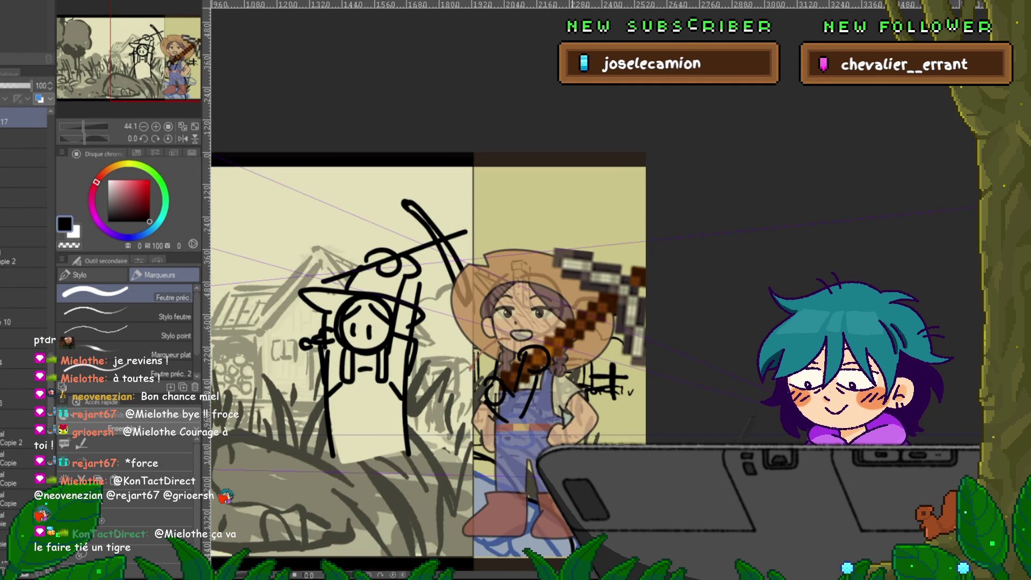
{"action": "left_click_drag", "start_coordinate": [565, 375], "coordinate": [563, 406]}
{"action": "mouse_move", "coordinate": [563, 351]}
{"action": "left_mouse_down"}
{"action": "mouse_move", "coordinate": [556, 378]}
{"action": "mouse_move", "coordinate": [579, 336]}
{"action": "left_mouse_up"}
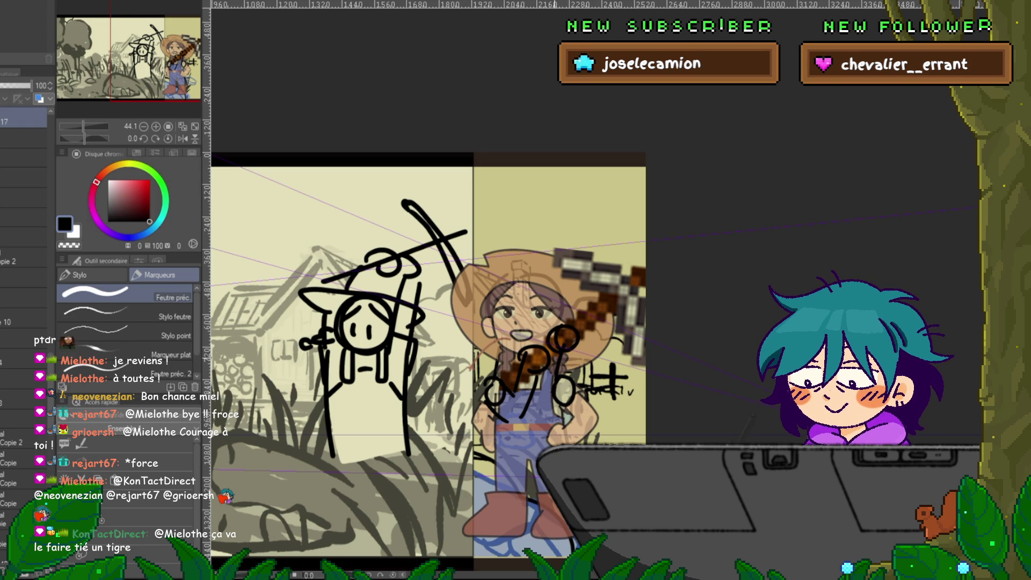
{"action": "left_click_drag", "start_coordinate": [576, 368], "coordinate": [553, 446]}
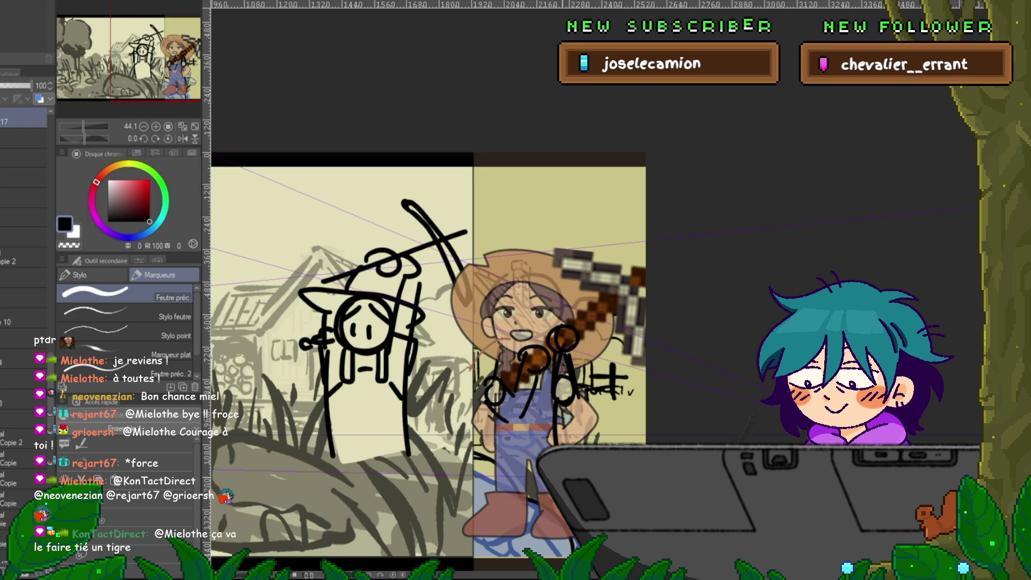
{"action": "left_click_drag", "start_coordinate": [491, 421], "coordinate": [498, 499]}
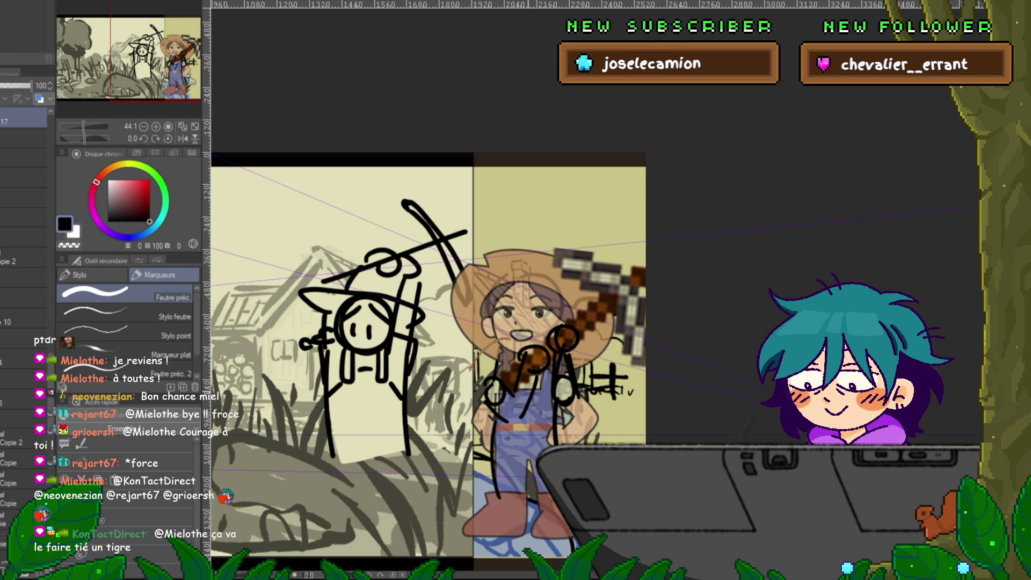
- Undo the latest arm strokes, then redo the loop strokes and vertical arm line
{"action": "left_click_drag", "start_coordinate": [430, 322], "coordinate": [634, 277]}
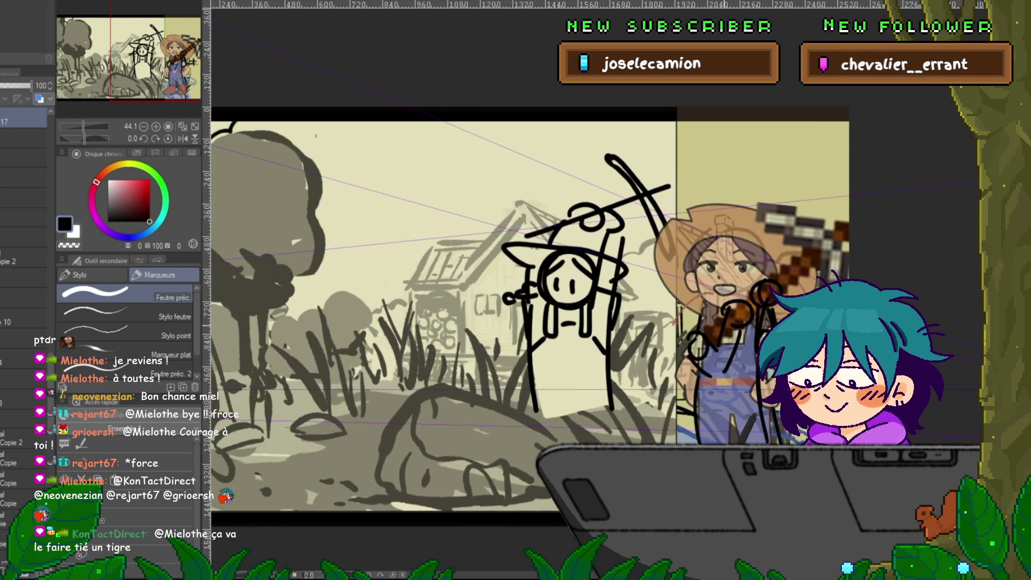
{"action": "left_click_drag", "start_coordinate": [483, 322], "coordinate": [355, 339]}
{"action": "key", "text": "ctrl+z"}
{"action": "key", "text": "ctrl+z"}
{"action": "key", "text": "ctrl+z"}
{"action": "key", "text": "ctrl+z"}
{"action": "key", "text": "ctrl+z"}
{"action": "key", "text": "ctrl+z"}
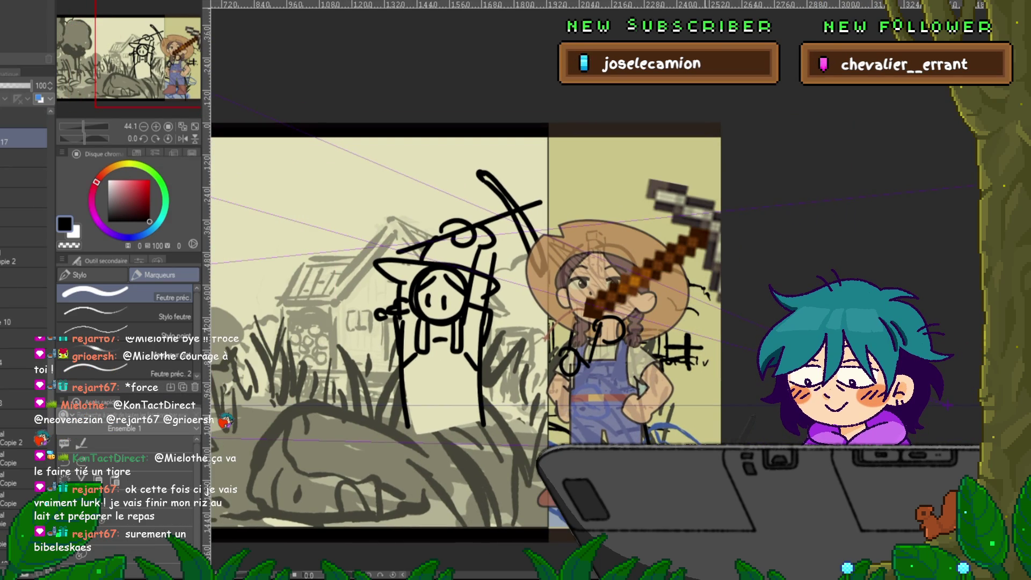
{"action": "key", "text": "ctrl+z"}
{"action": "key", "text": "ctrl+z"}
{"action": "key", "text": "ctrl+z"}
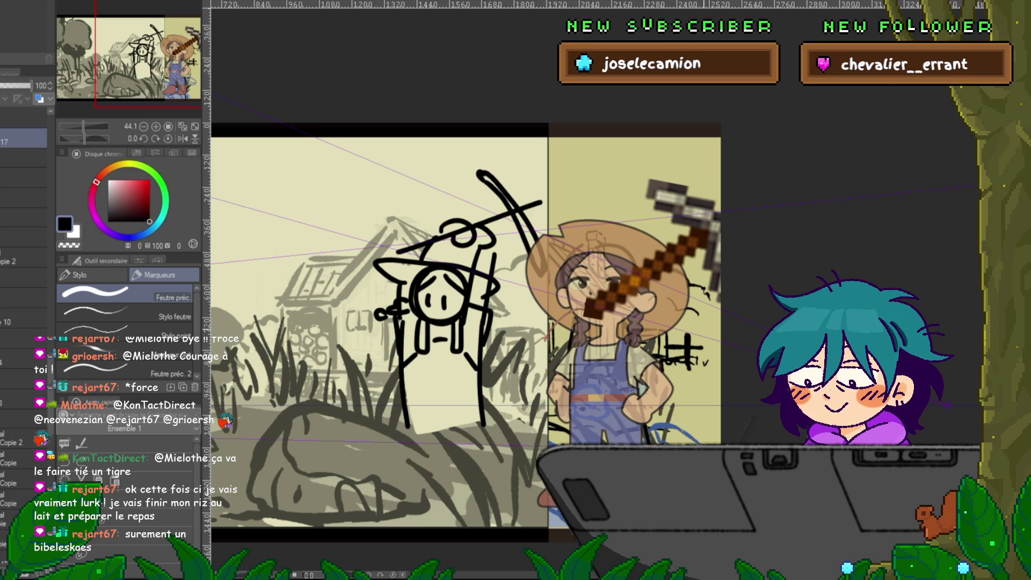
{"action": "key", "text": "ctrl+y"}
{"action": "key", "text": "ctrl+y"}
{"action": "key", "text": "ctrl+y"}
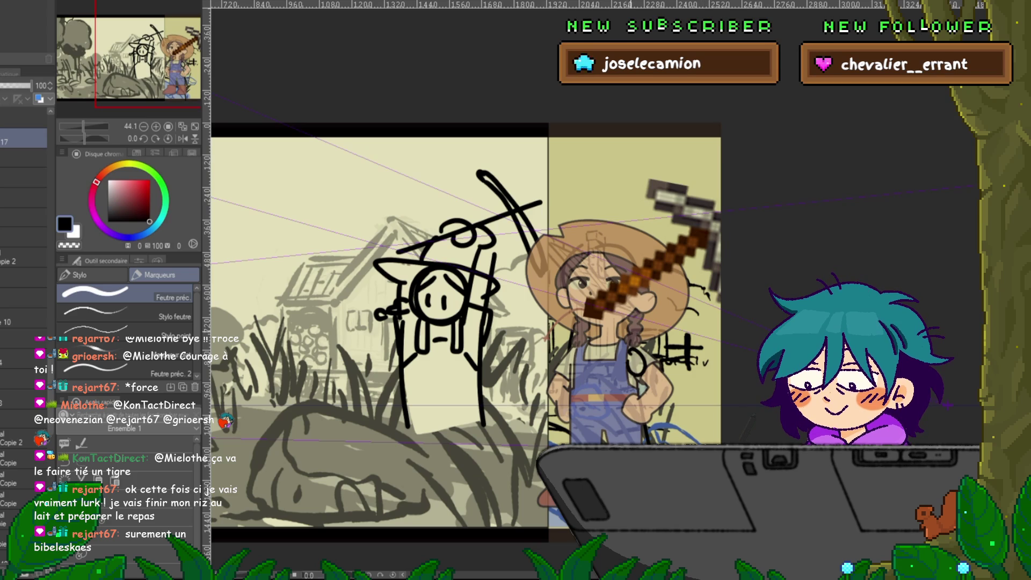
{"action": "key", "text": "ctrl+y"}
{"action": "key", "text": "ctrl+y"}
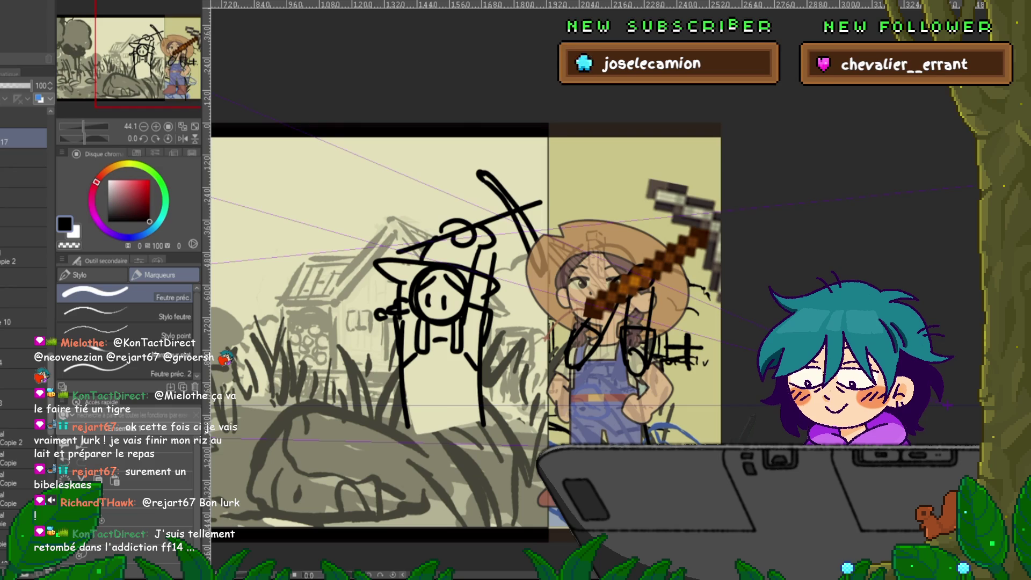
- Add a small loop stroke, then rotate the pickaxe and layer 17 together slightly clockwise
{"action": "scroll", "coordinate": [24, 268], "scroll_direction": "up", "scroll_amount": 5}
{"action": "scroll", "coordinate": [24, 300], "scroll_direction": "up", "scroll_amount": 1}
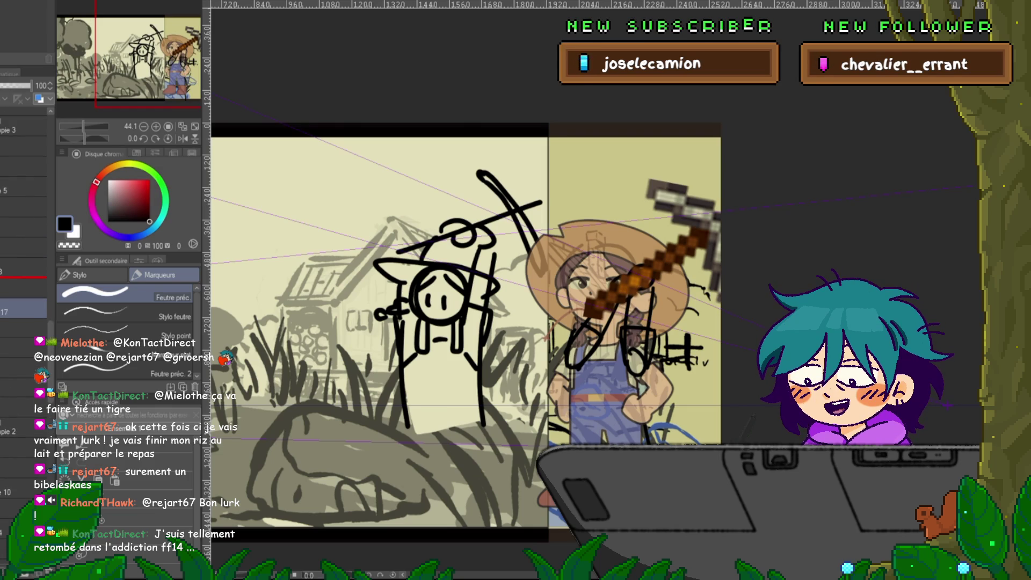
{"action": "left_click_drag", "start_coordinate": [623, 293], "coordinate": [652, 271]}
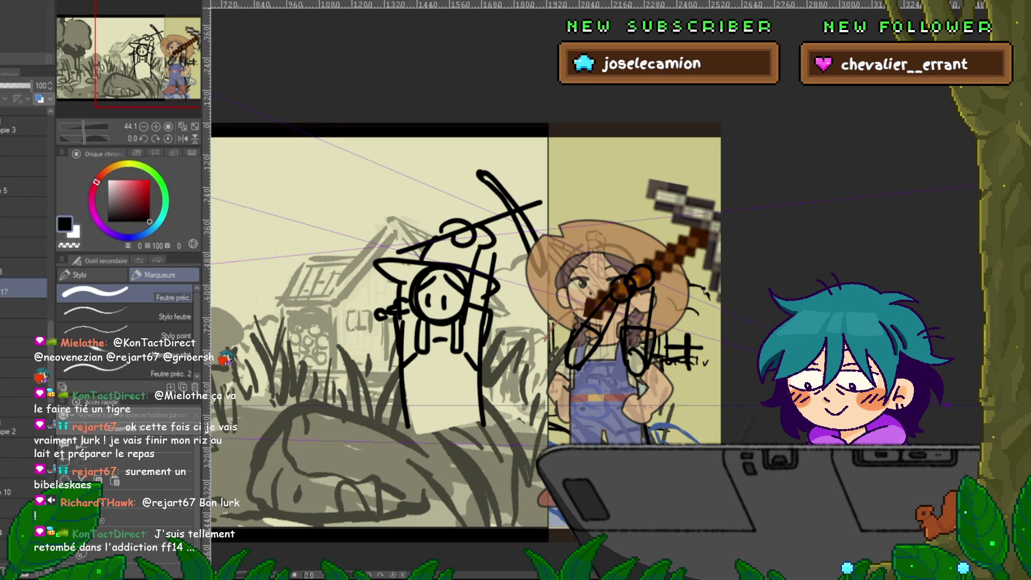
{"action": "left_click", "coordinate": [25, 308]}
{"action": "left_click", "coordinate": [24, 289], "text": "ctrl"}
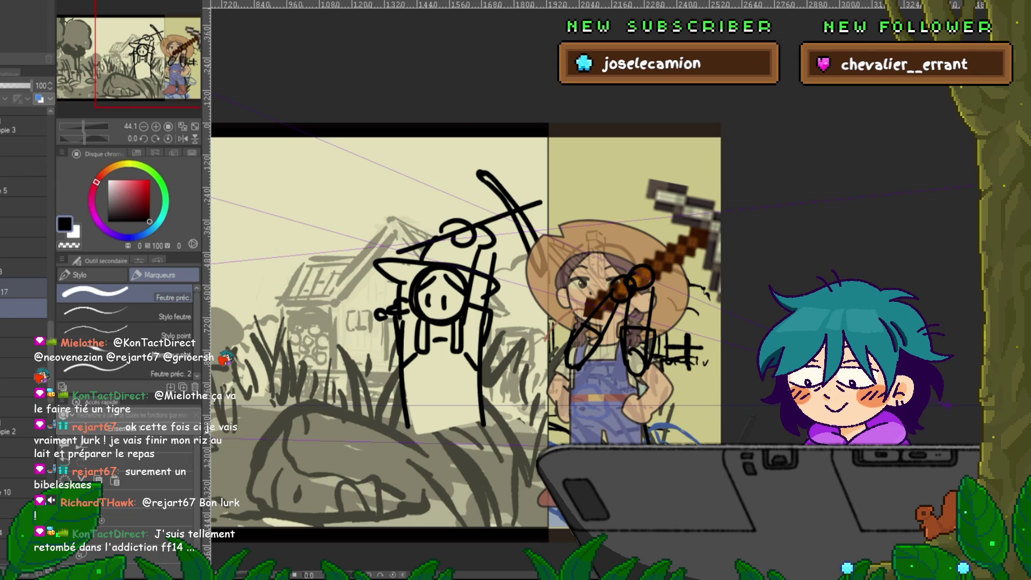
{"action": "key", "text": "ctrl+t"}
{"action": "left_click_drag", "start_coordinate": [636, 364], "coordinate": [639, 360]}
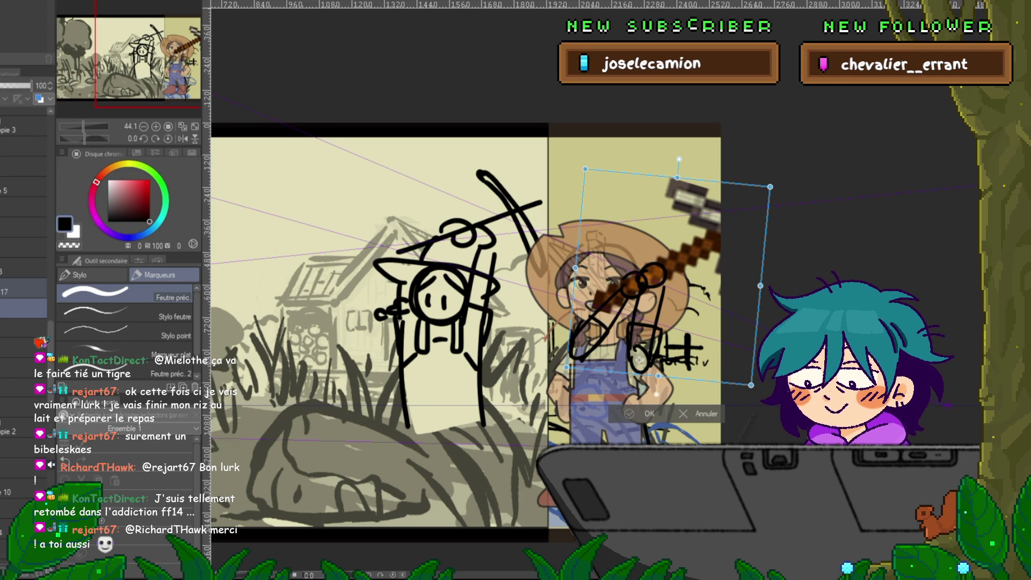
{"action": "key", "text": "Return"}
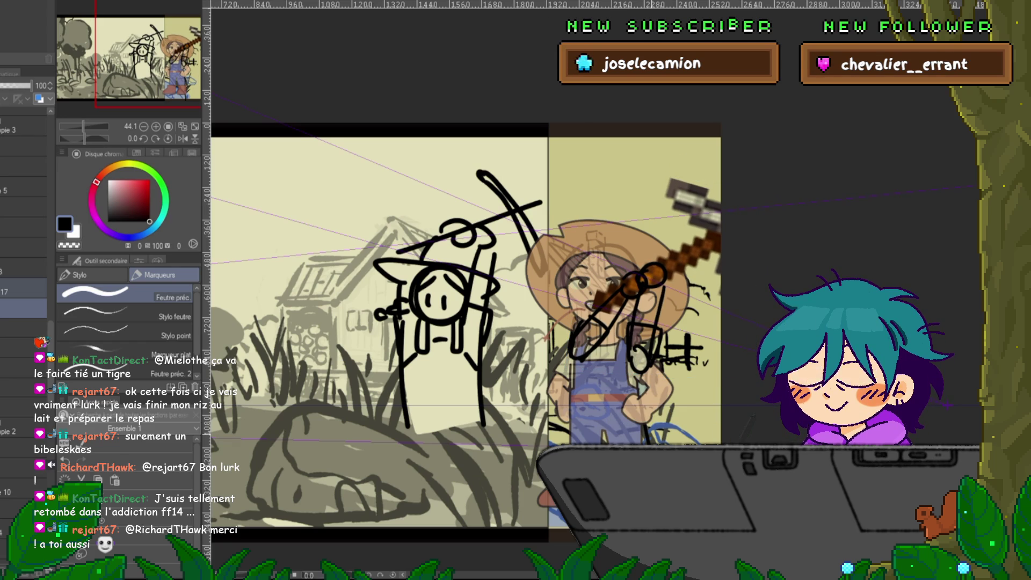
- On the 81%-opacity layer, copy-paste then undo to clear the pickaxe and sketch lines
{"action": "left_click_drag", "start_coordinate": [430, 322], "coordinate": [482, 308]}
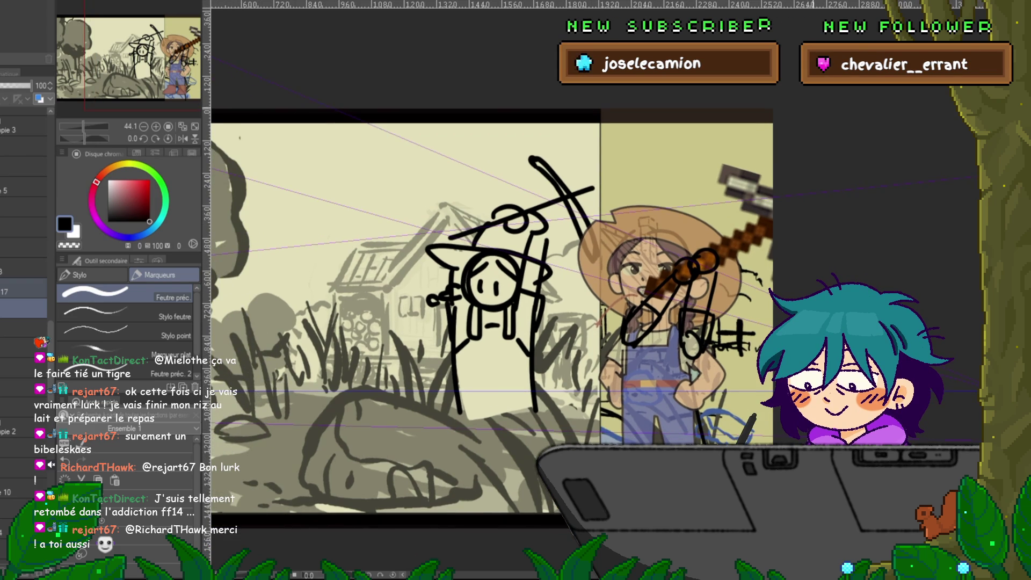
{"action": "left_click_drag", "start_coordinate": [430, 322], "coordinate": [341, 349]}
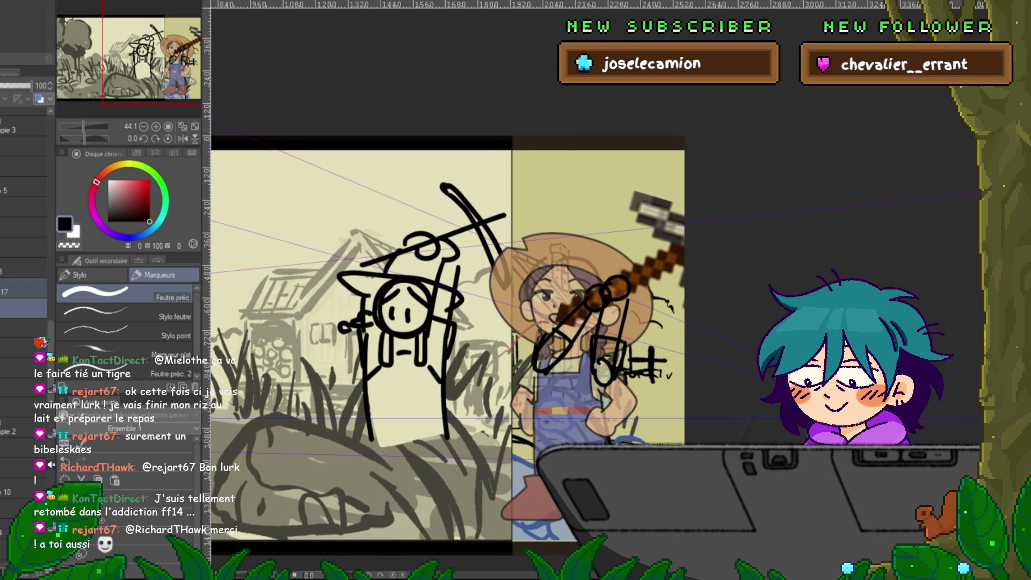
{"action": "left_click", "coordinate": [24, 327]}
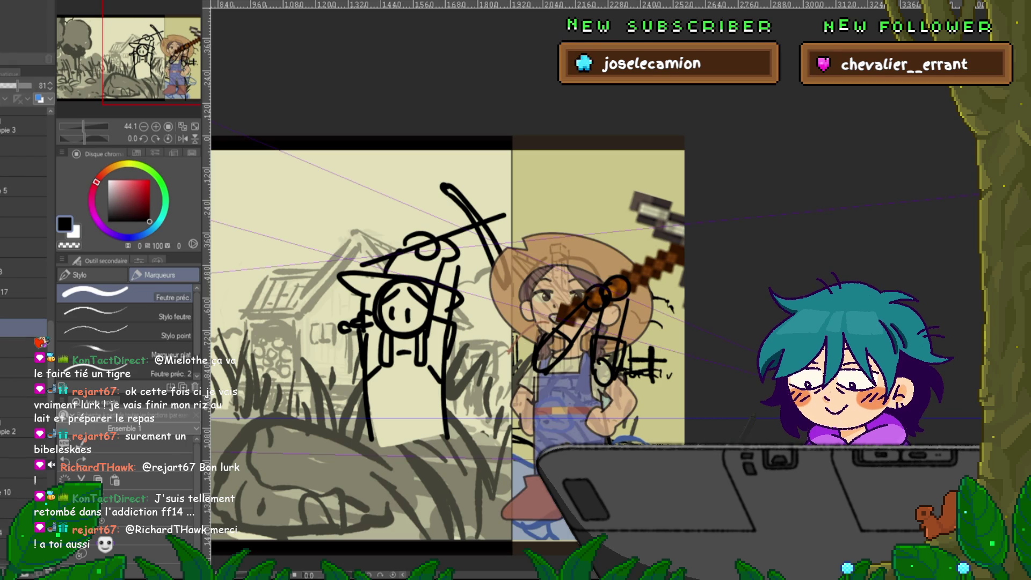
{"action": "key", "text": "ctrl+c"}
{"action": "key", "text": "ctrl+v"}
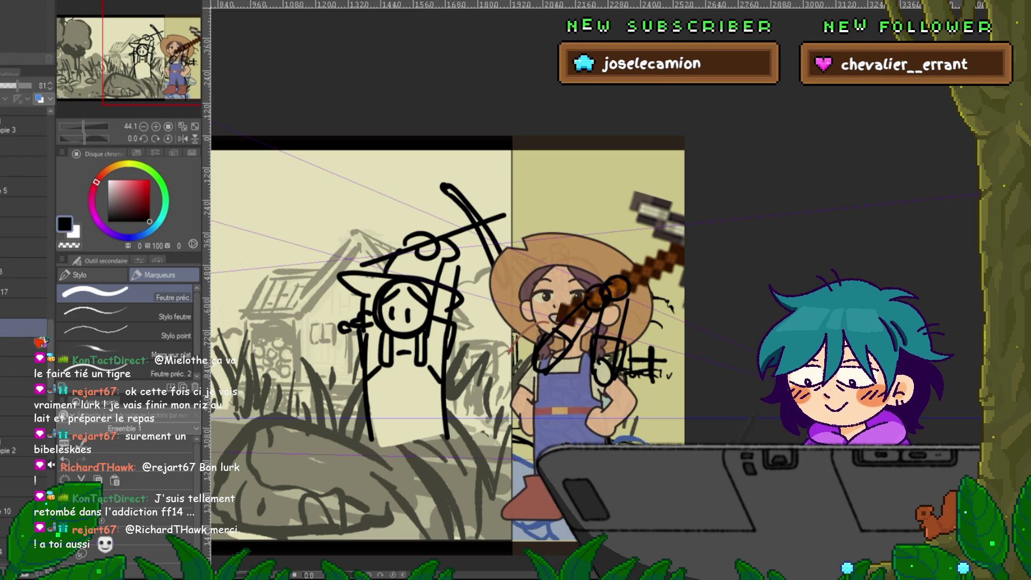
{"action": "key", "text": "ctrl+z"}
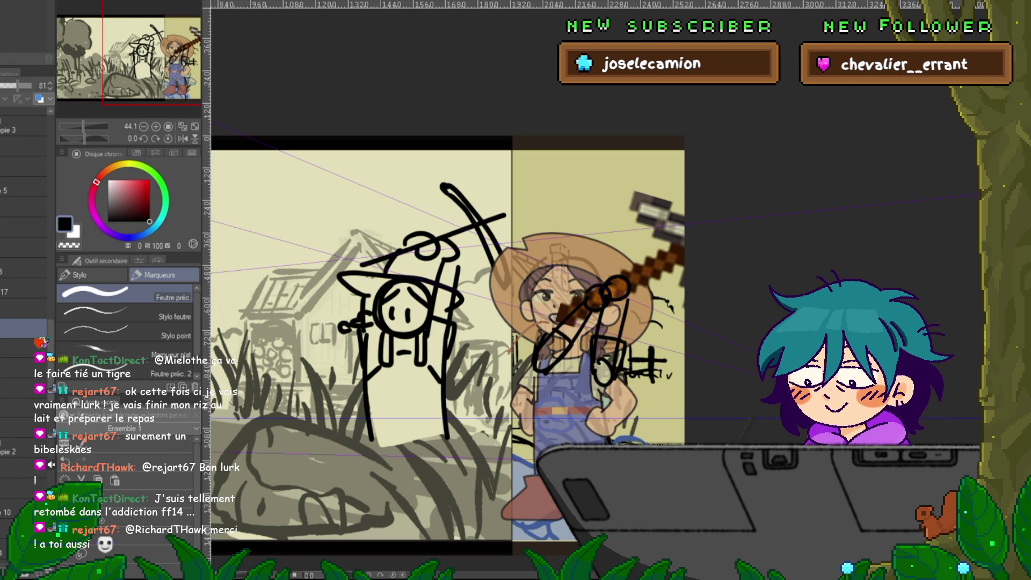
{"action": "key", "text": "ctrl+z"}
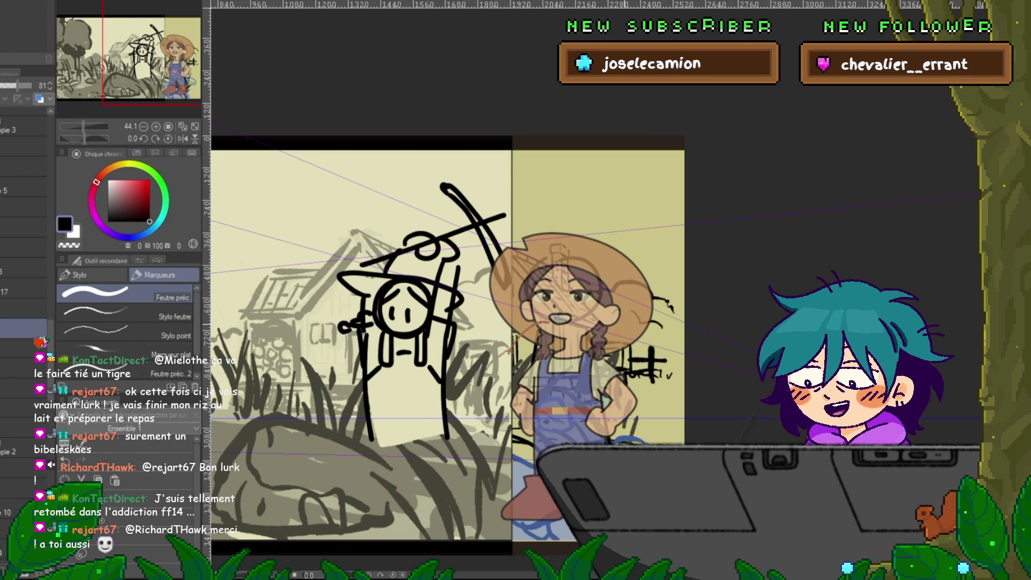
- Lasso the girl's head and hat, duplicate it, and tilt it slightly counter-clockwise up-left
{"action": "left_click_drag", "start_coordinate": [430, 322], "coordinate": [404, 283]}
{"action": "key", "text": "m"}
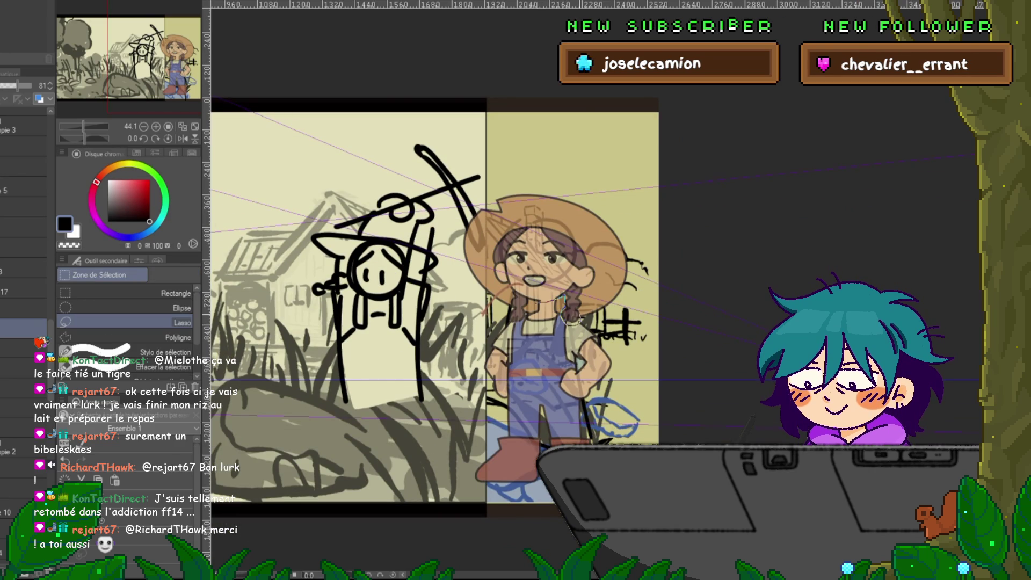
{"action": "left_click_drag", "start_coordinate": [633, 231], "coordinate": [640, 272]}
{"action": "left_click_drag", "start_coordinate": [605, 201], "coordinate": [440, 257]}
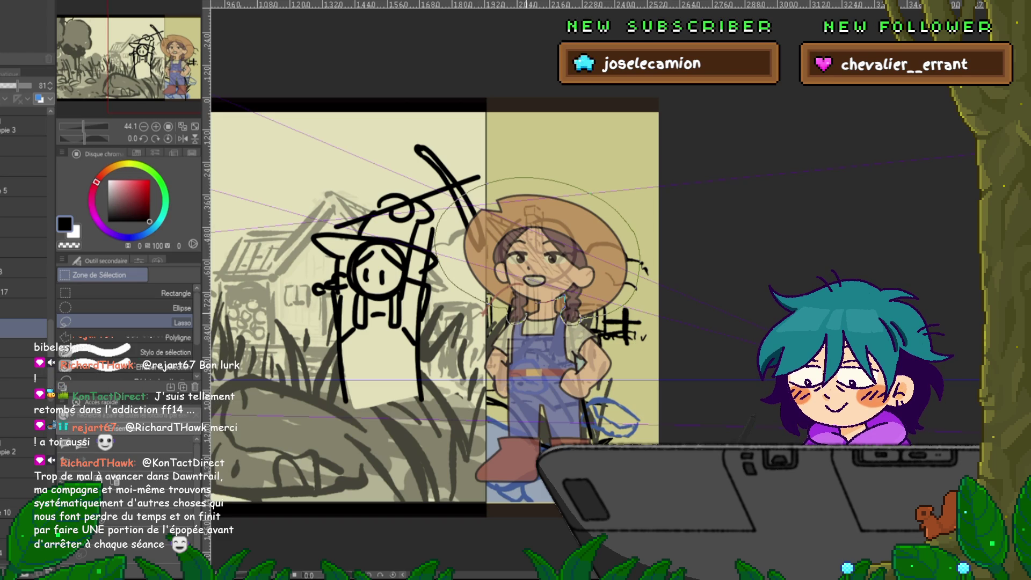
{"action": "left_click_drag", "start_coordinate": [639, 269], "coordinate": [635, 237]}
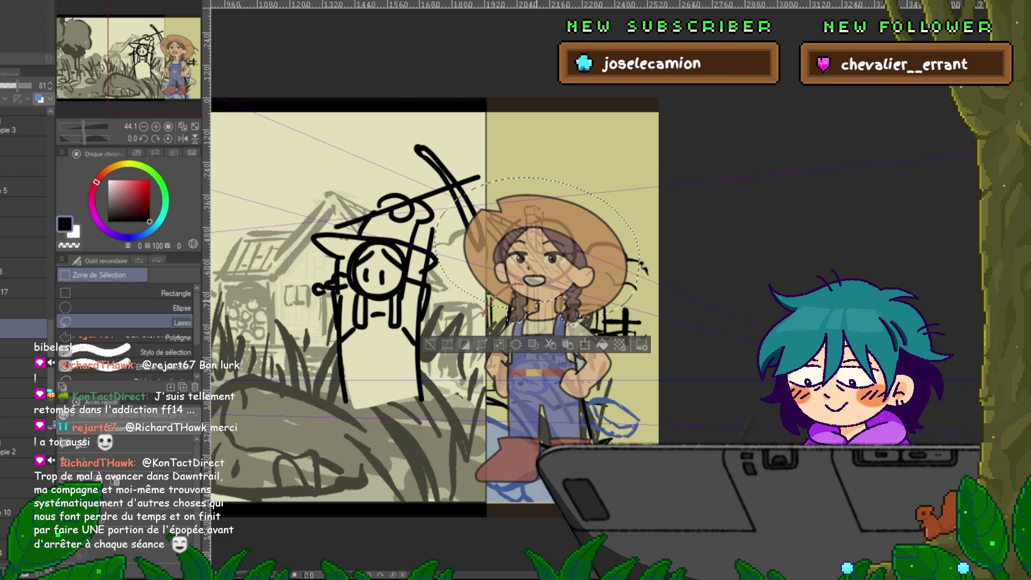
{"action": "left_click", "coordinate": [568, 345]}
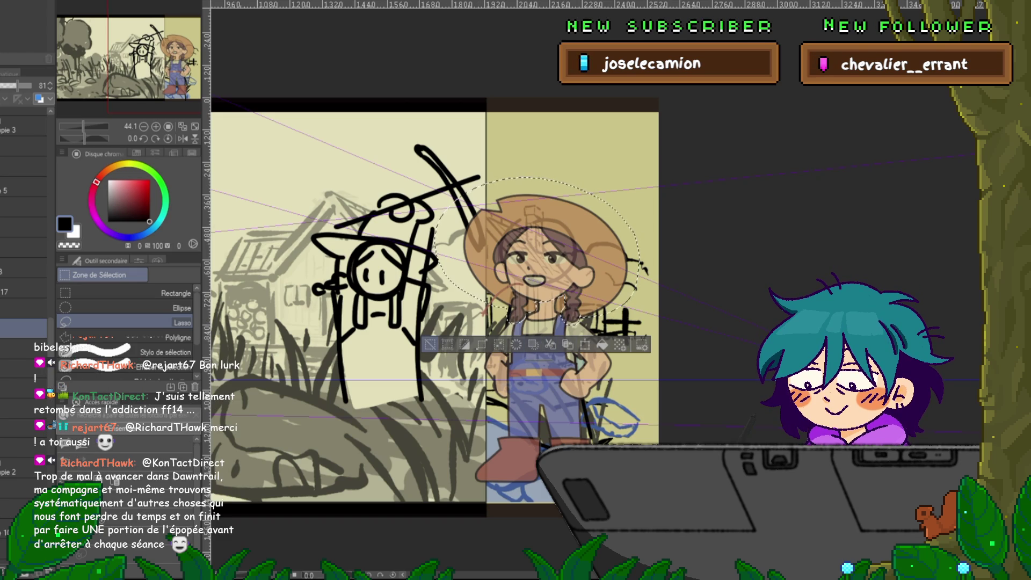
{"action": "key", "text": "ctrl+t"}
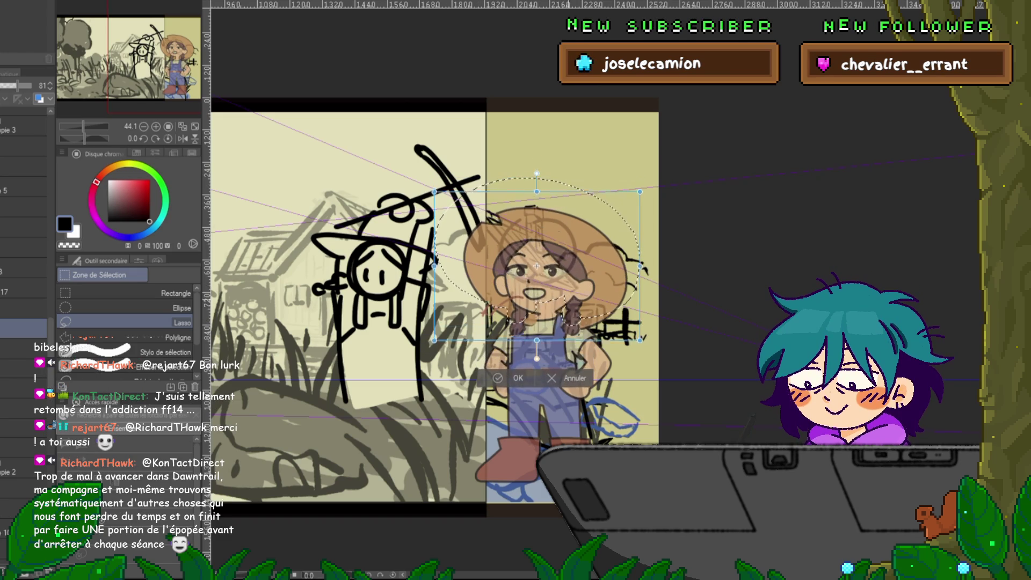
{"action": "left_click_drag", "start_coordinate": [653, 279], "coordinate": [650, 258]}
{"action": "left_click_drag", "start_coordinate": [533, 269], "coordinate": [531, 262]}
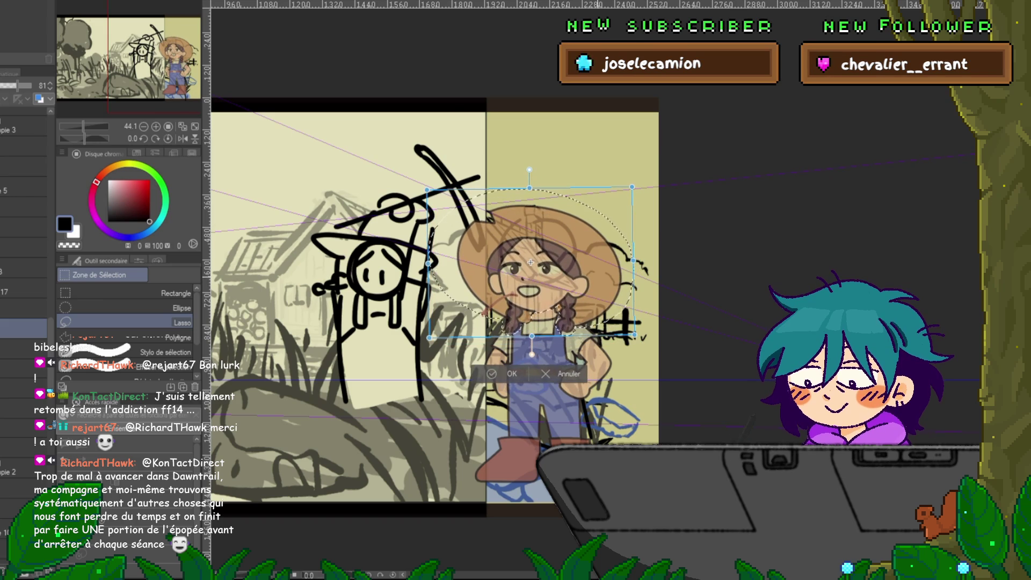
{"action": "key", "text": "Return"}
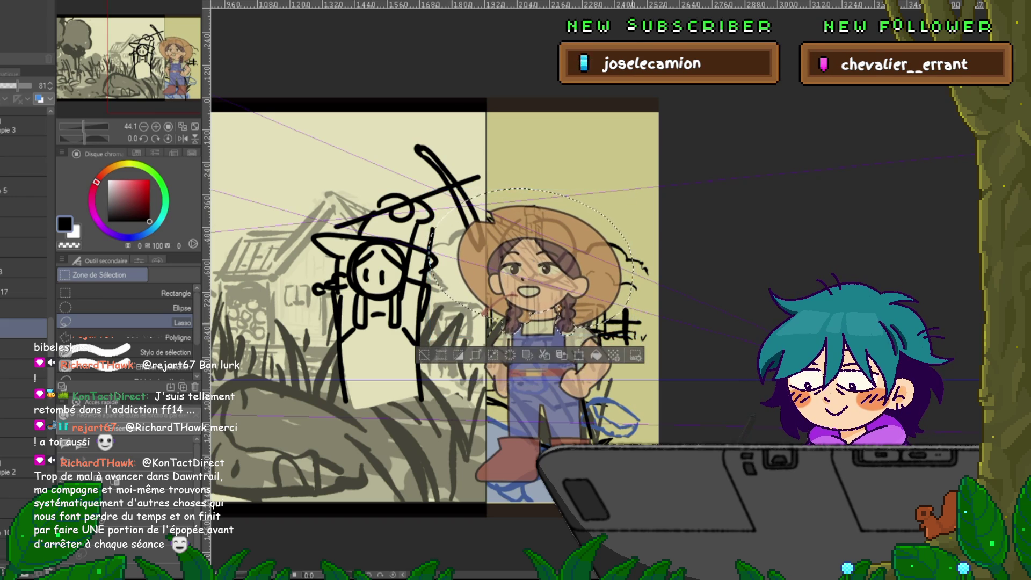
- Move the girl's face down and straighten it, then add a new empty layer
{"action": "mouse_move", "coordinate": [502, 269]}
{"action": "left_mouse_down"}
{"action": "mouse_move", "coordinate": [564, 290]}
{"action": "mouse_move", "coordinate": [503, 271]}
{"action": "left_mouse_up"}
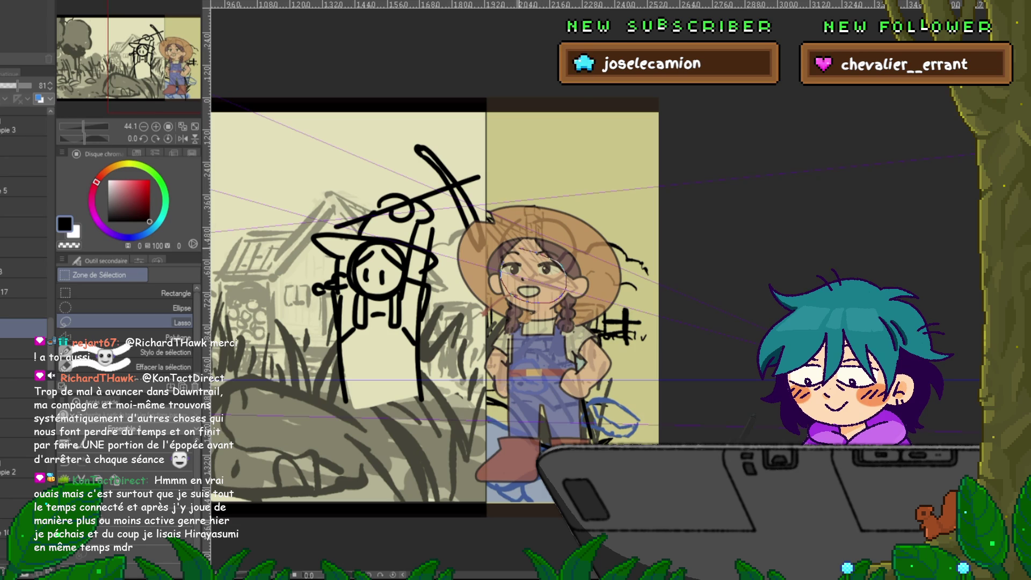
{"action": "key", "text": "ctrl+t"}
{"action": "left_click_drag", "start_coordinate": [533, 275], "coordinate": [533, 275]}
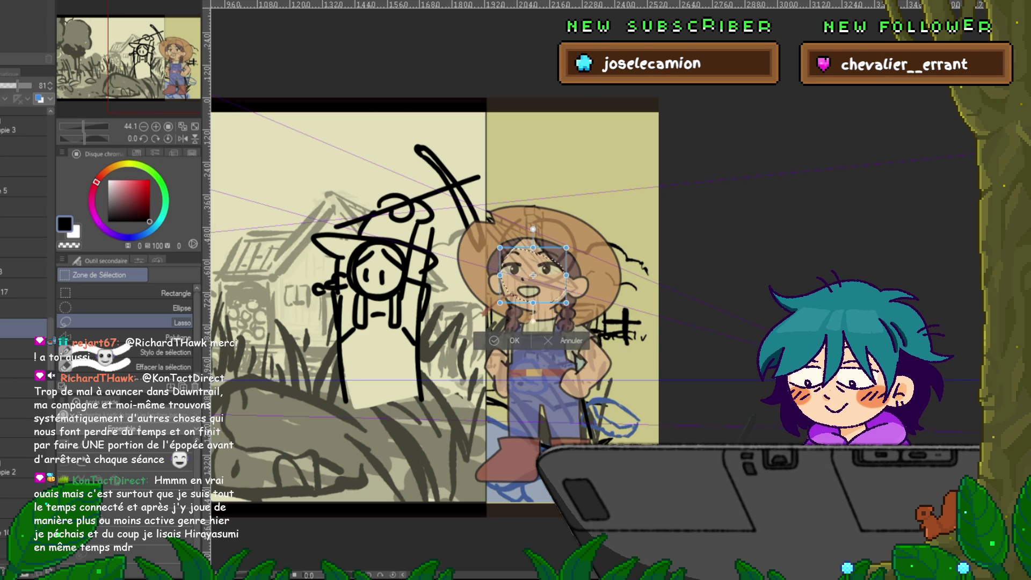
{"action": "key", "text": "Return"}
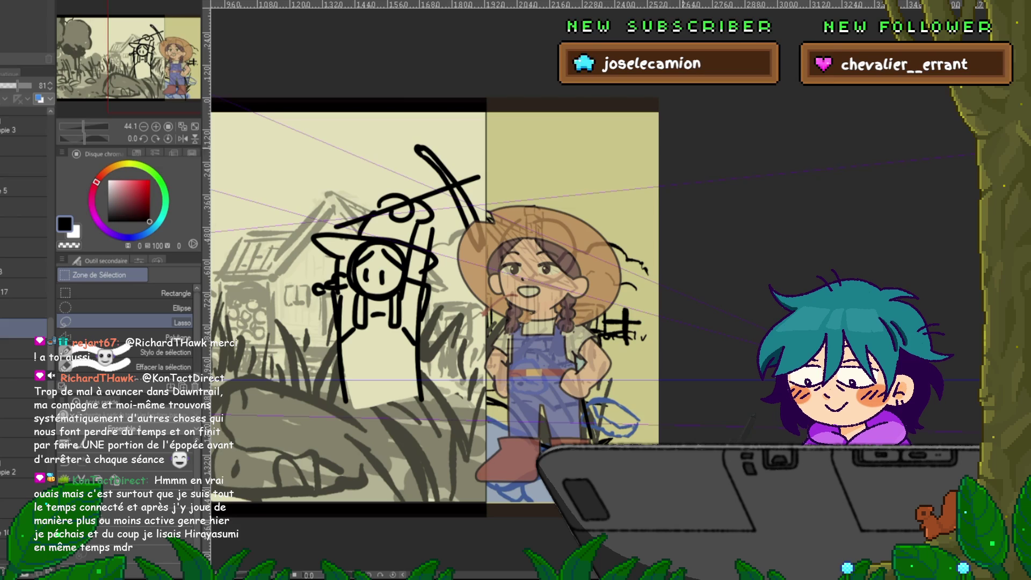
{"action": "mouse_move", "coordinate": [430, 296]}
{"action": "left_mouse_down"}
{"action": "mouse_move", "coordinate": [492, 286]}
{"action": "mouse_move", "coordinate": [393, 292]}
{"action": "left_mouse_up"}
{"action": "key", "text": "ctrl+shift+n"}
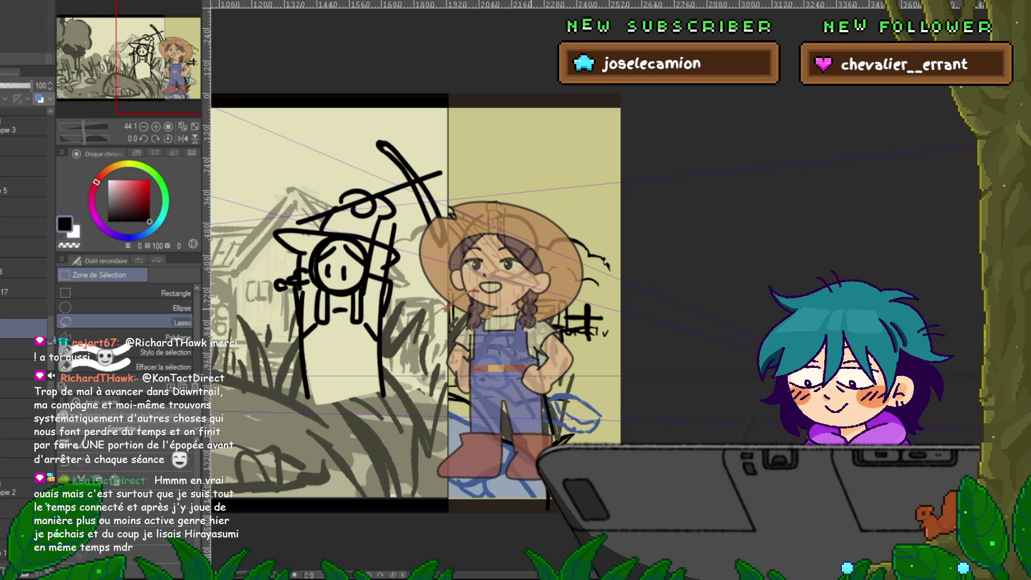
- With the pen, sketch the raised arm and a handle topped by a round loop beside her braid
{"action": "key", "text": "p"}
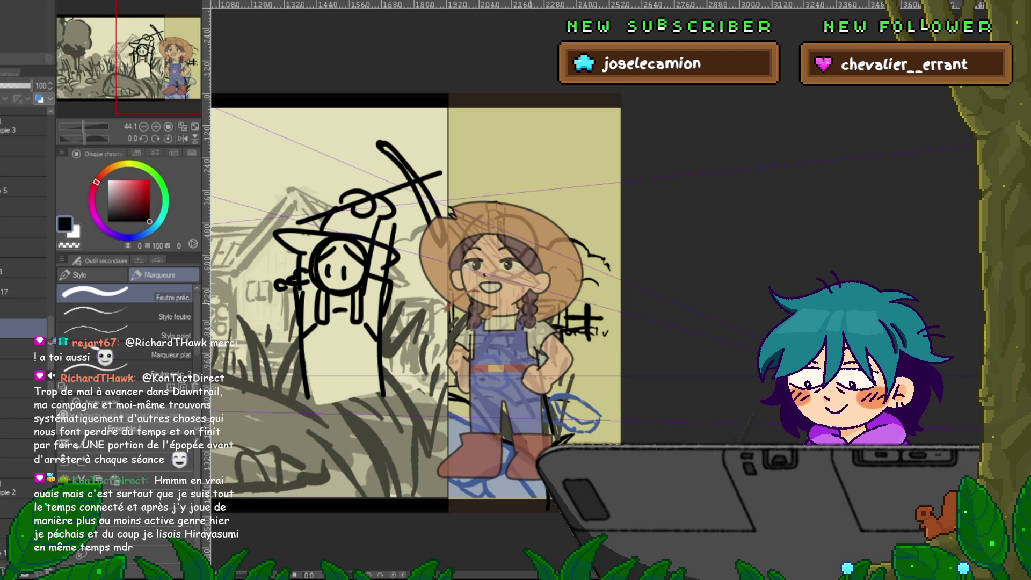
{"action": "mouse_move", "coordinate": [541, 289]}
{"action": "left_mouse_down"}
{"action": "mouse_move", "coordinate": [523, 314]}
{"action": "mouse_move", "coordinate": [546, 342]}
{"action": "left_mouse_up"}
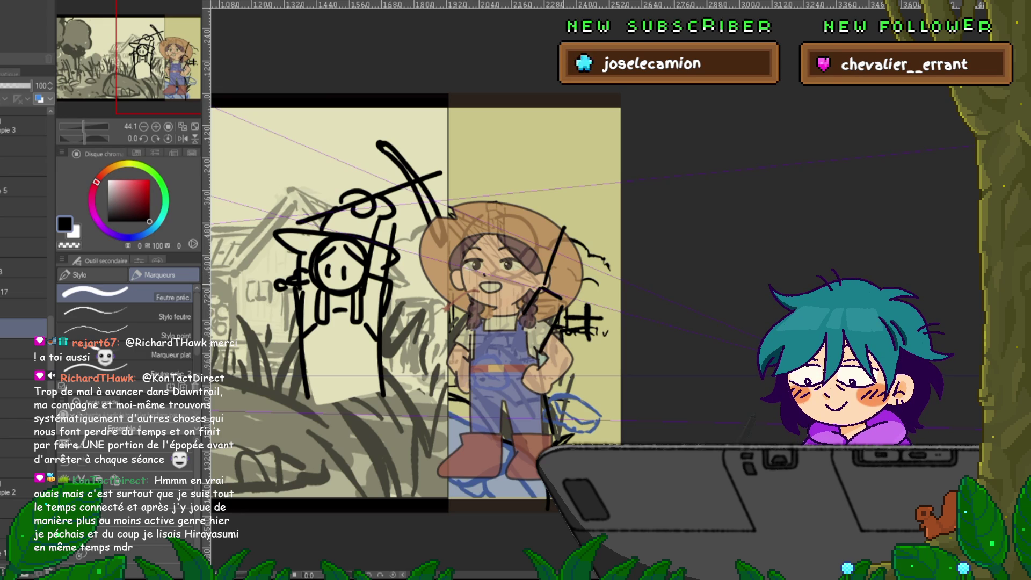
{"action": "mouse_move", "coordinate": [563, 249]}
{"action": "left_mouse_down"}
{"action": "mouse_move", "coordinate": [543, 285]}
{"action": "mouse_move", "coordinate": [558, 296]}
{"action": "left_mouse_up"}
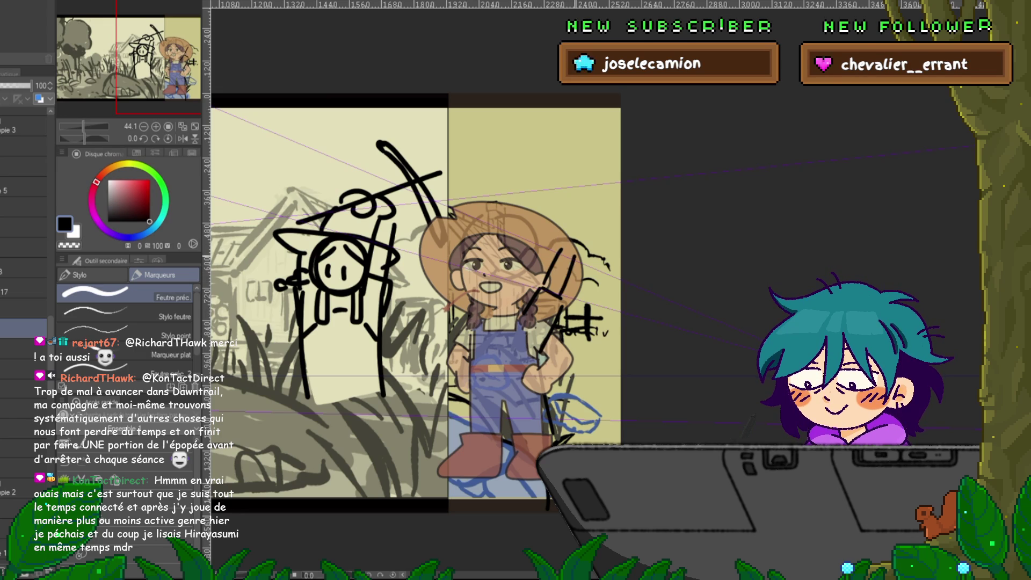
{"action": "mouse_move", "coordinate": [558, 248]}
{"action": "left_mouse_down"}
{"action": "mouse_move", "coordinate": [590, 228]}
{"action": "mouse_move", "coordinate": [579, 257]}
{"action": "left_mouse_up"}
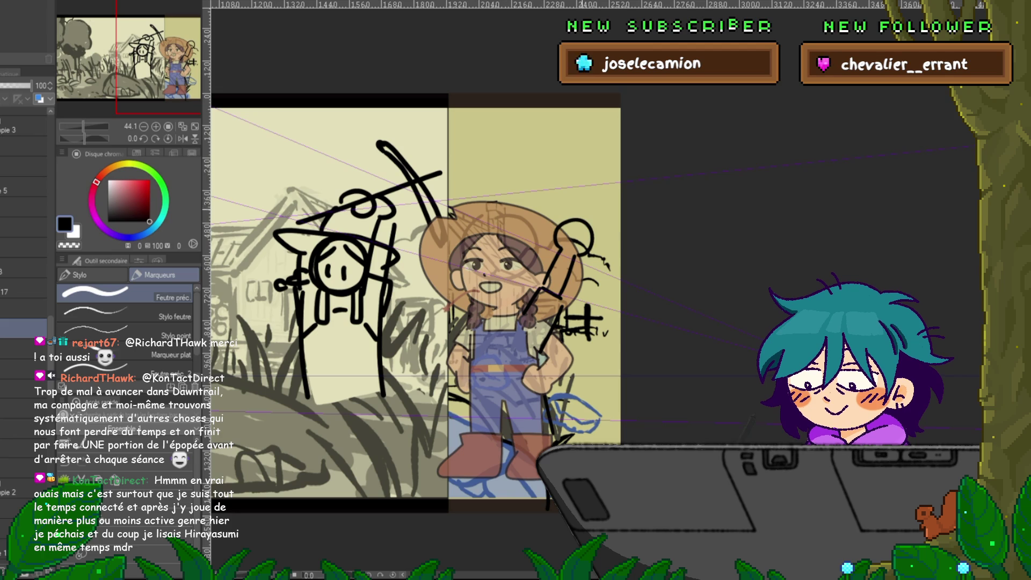
{"action": "left_click_drag", "start_coordinate": [468, 243], "coordinate": [576, 229]}
{"action": "key", "text": "ctrl+z"}
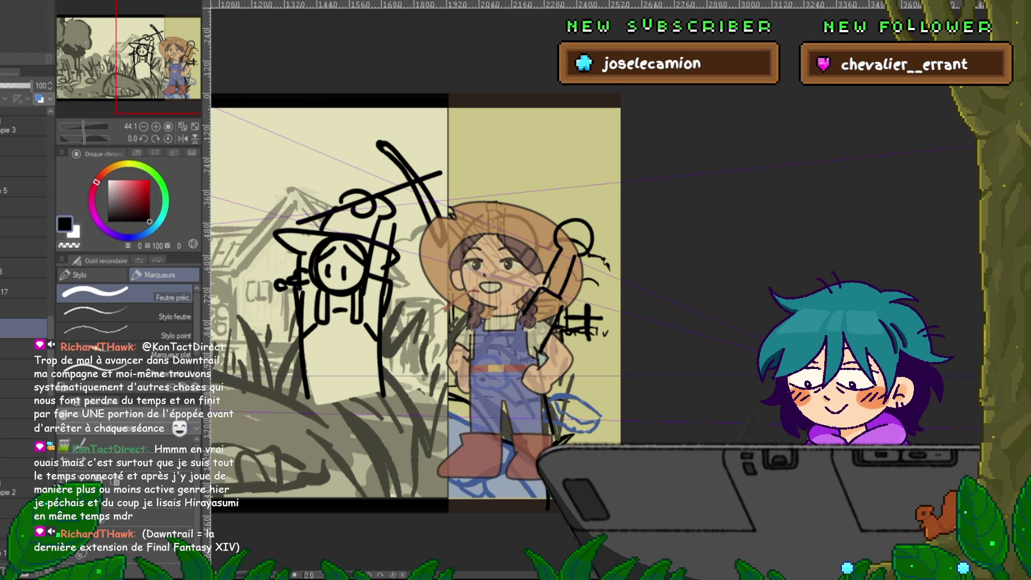
{"action": "left_click_drag", "start_coordinate": [408, 301], "coordinate": [391, 295]}
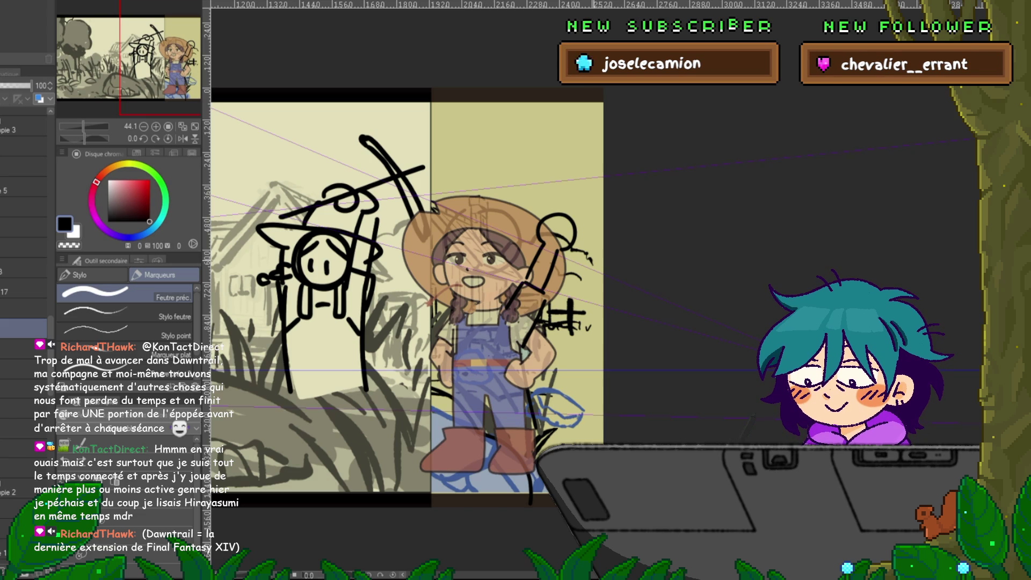
- Ink the girl's cheek curve and eyebrow strokes, undoing the misplaced strokes
{"action": "scroll", "coordinate": [408, 295], "scroll_direction": "up", "scroll_amount": 1}
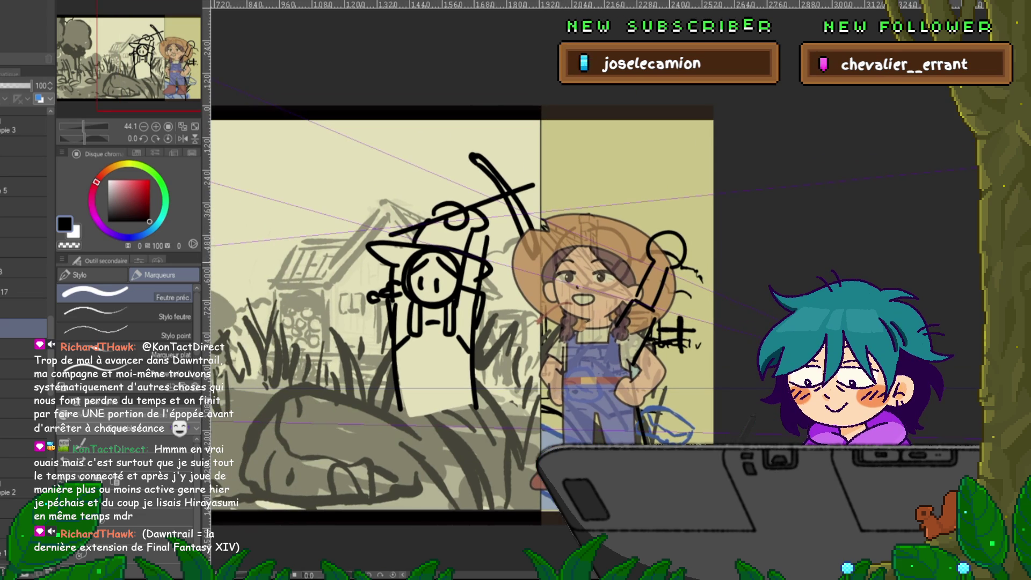
{"action": "scroll", "coordinate": [408, 333], "scroll_direction": "right", "scroll_amount": 1}
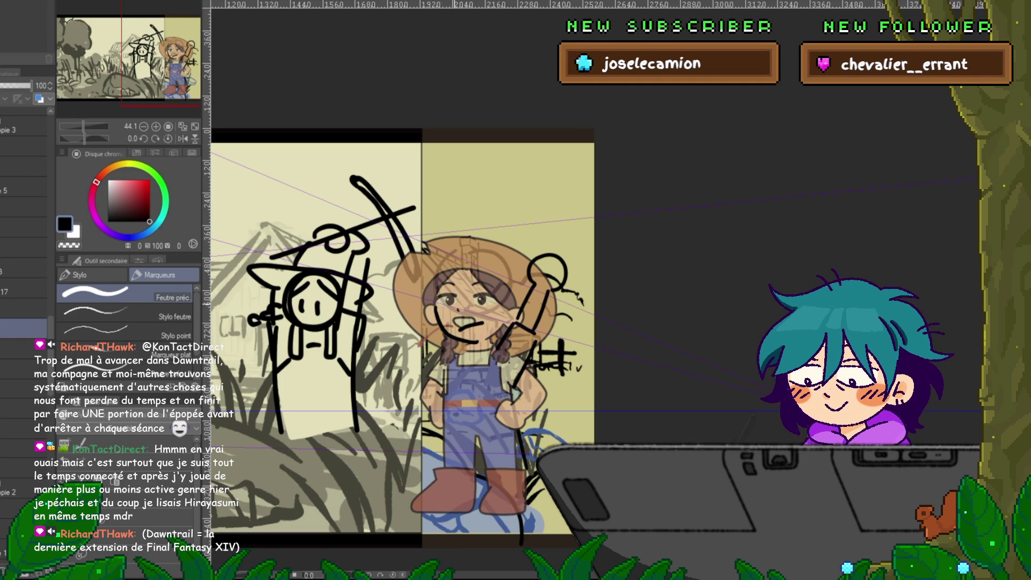
{"action": "mouse_move", "coordinate": [452, 305]}
{"action": "left_mouse_down"}
{"action": "mouse_move", "coordinate": [450, 314]}
{"action": "mouse_move", "coordinate": [498, 304]}
{"action": "left_mouse_up"}
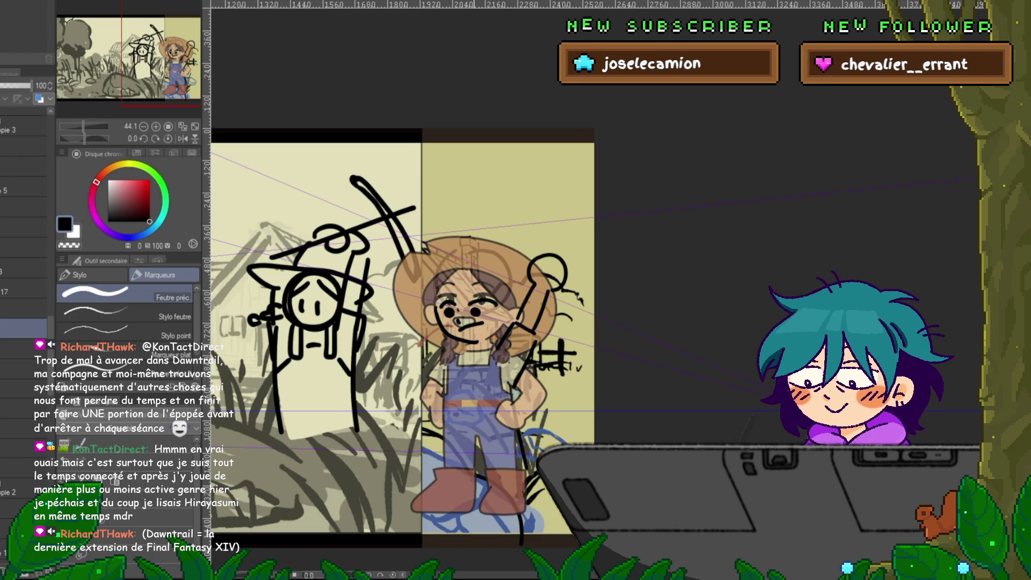
{"action": "key", "text": "ctrl+z"}
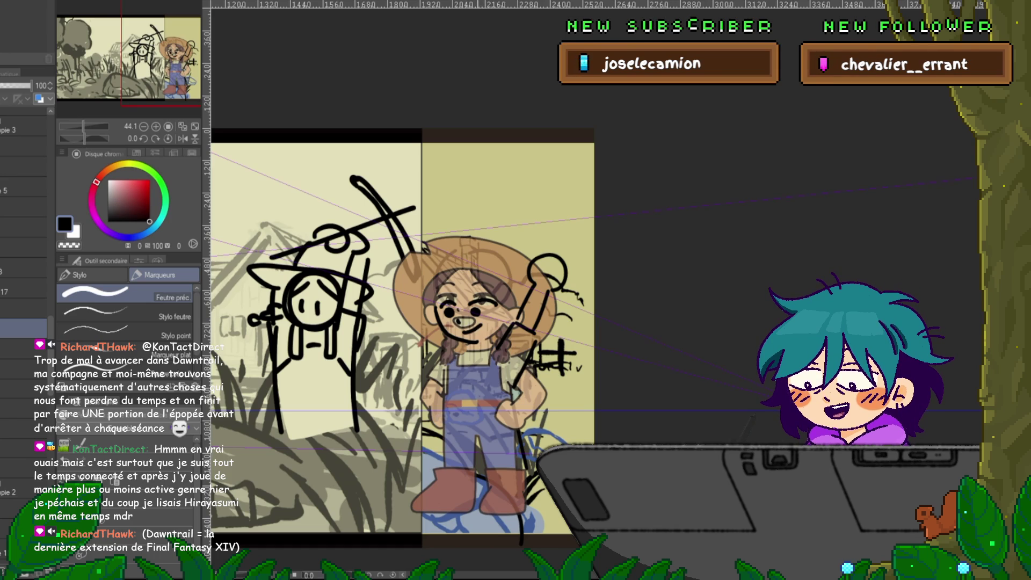
{"action": "left_click_drag", "start_coordinate": [398, 322], "coordinate": [379, 336]}
{"action": "left_click_drag", "start_coordinate": [442, 294], "coordinate": [462, 314]}
{"action": "left_click_drag", "start_coordinate": [473, 319], "coordinate": [486, 325]}
{"action": "left_click_drag", "start_coordinate": [442, 296], "coordinate": [420, 320]}
{"action": "key", "text": "ctrl+z"}
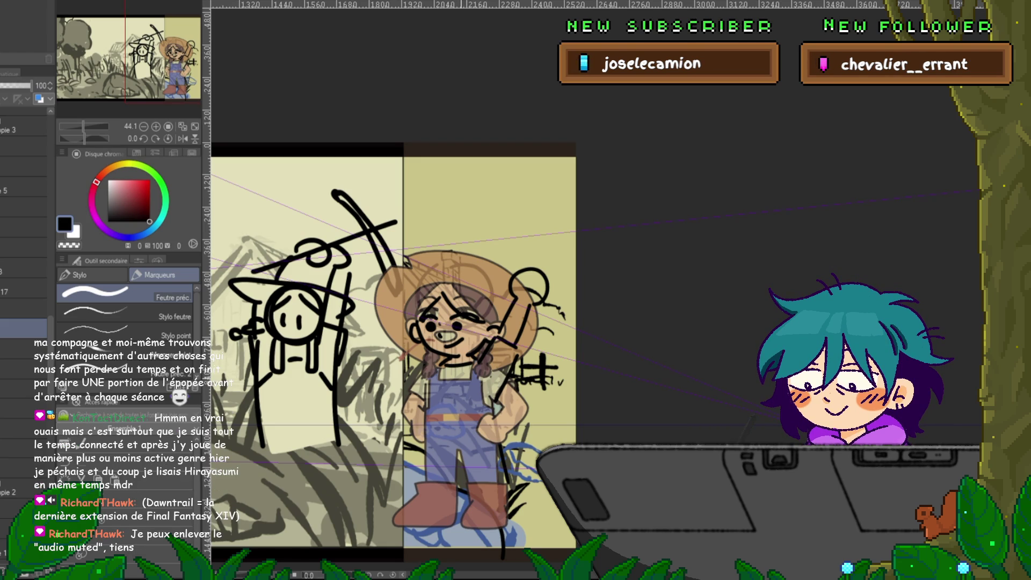
- Ink the hat brim line, its left and right edges, and the upper-left hat
{"action": "left_click_drag", "start_coordinate": [392, 349], "coordinate": [383, 362]}
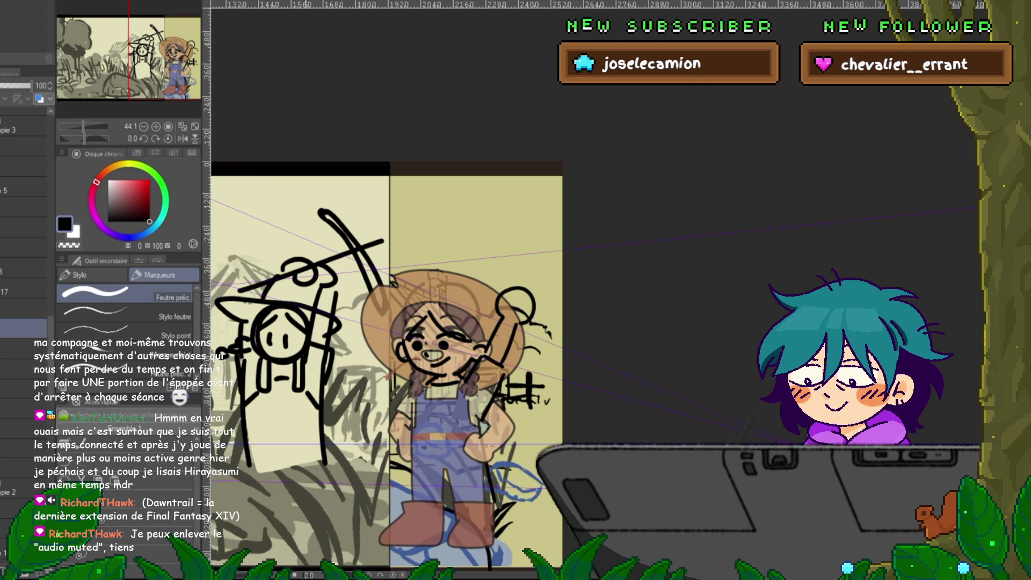
{"action": "left_click_drag", "start_coordinate": [370, 328], "coordinate": [467, 321]}
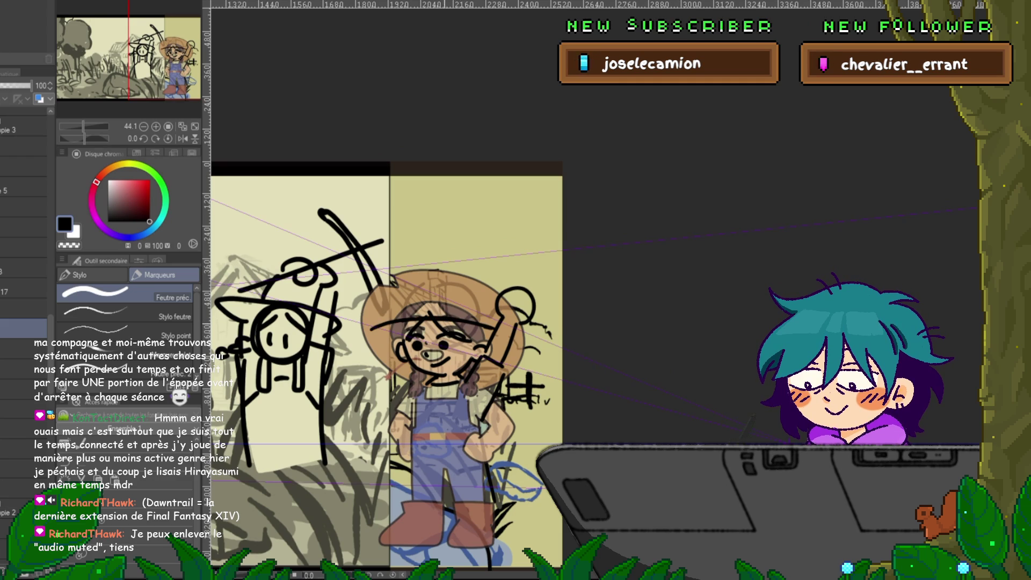
{"action": "left_click_drag", "start_coordinate": [363, 342], "coordinate": [402, 368]}
{"action": "left_click_drag", "start_coordinate": [515, 355], "coordinate": [539, 352]}
{"action": "left_click_drag", "start_coordinate": [402, 313], "coordinate": [425, 291]}
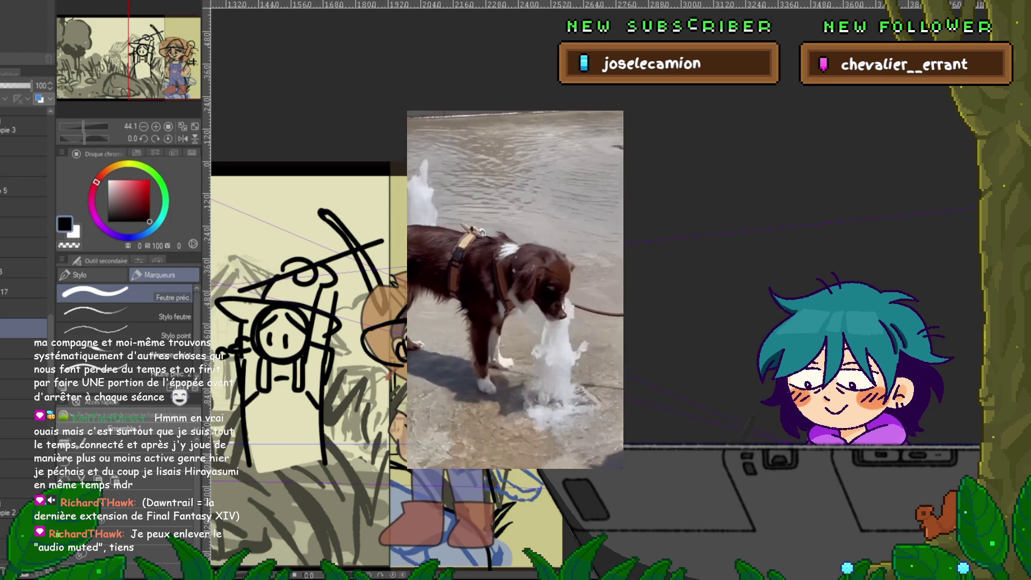
{"action": "key", "text": "ctrl+Tab"}
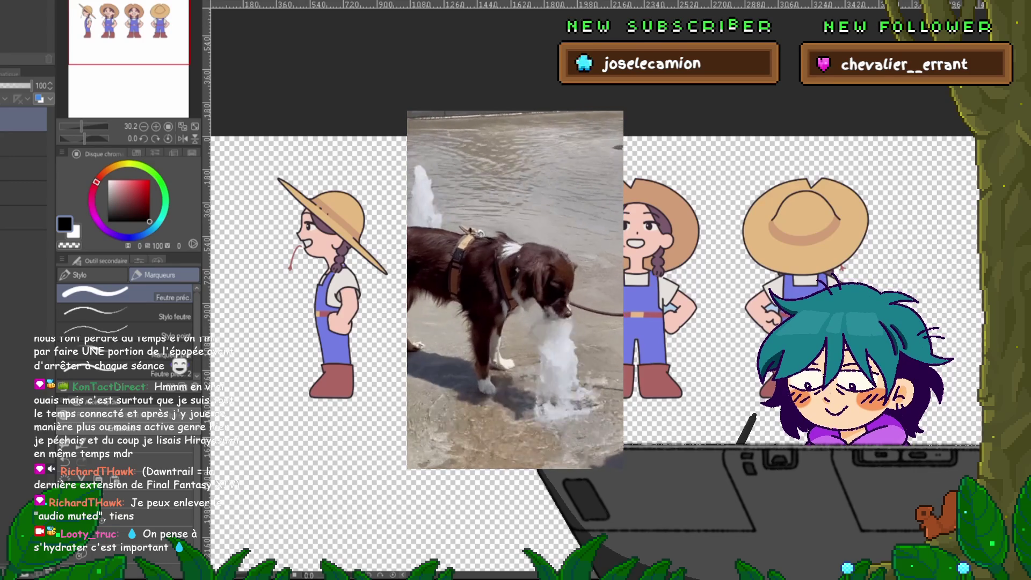
{"action": "key", "text": "ctrl+Tab"}
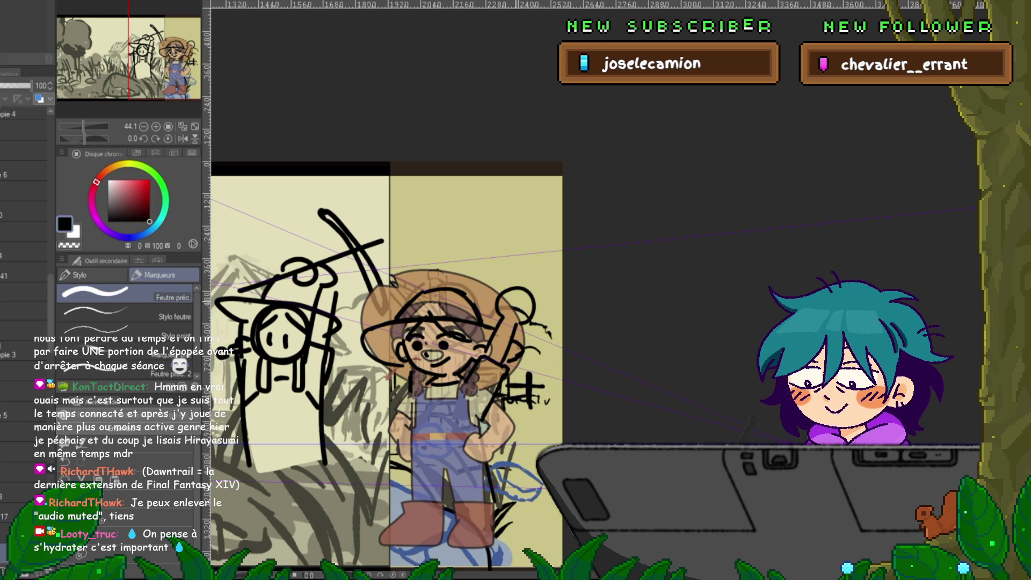
- Ink a long line across the hat, then mesh-warp the overalls' middle row left and clockwise
{"action": "left_click_drag", "start_coordinate": [379, 305], "coordinate": [522, 274]}
{"action": "left_click_drag", "start_coordinate": [376, 322], "coordinate": [406, 227]}
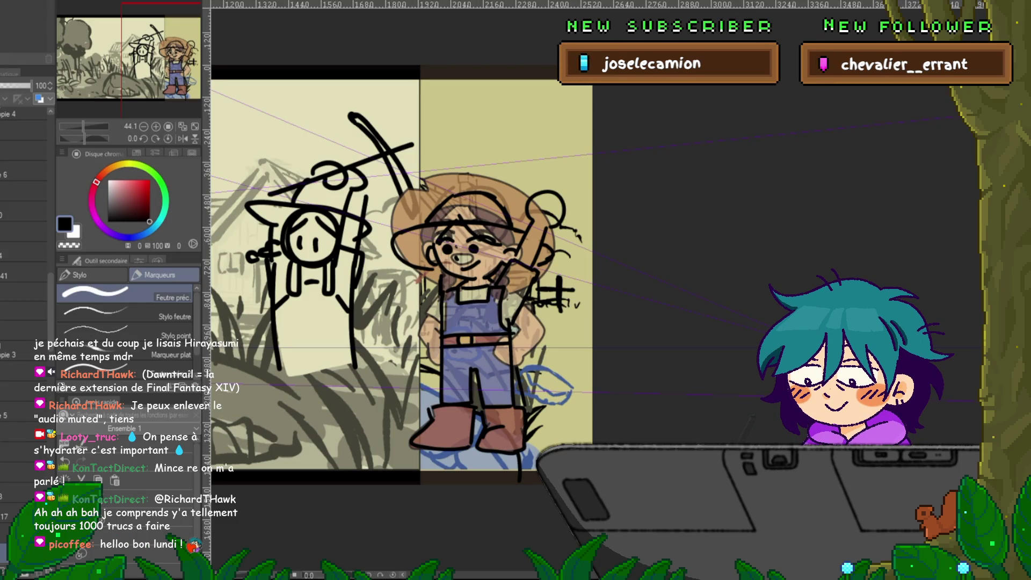
{"action": "key", "text": "ctrl+t"}
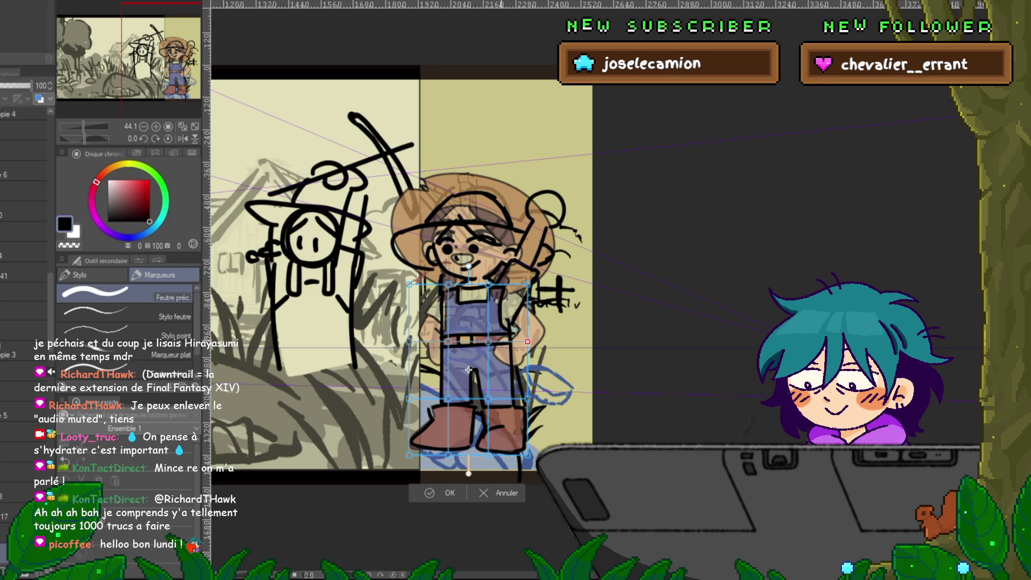
{"action": "left_click", "coordinate": [488, 342], "text": "shift"}
{"action": "left_click", "coordinate": [449, 342], "text": "shift"}
{"action": "left_click", "coordinate": [408, 341], "text": "shift"}
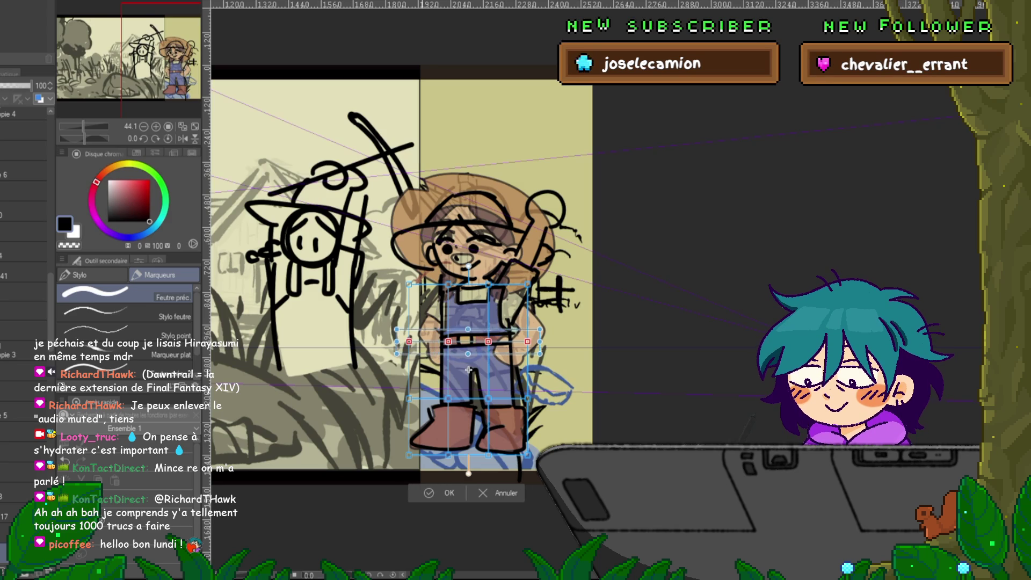
{"action": "left_click_drag", "start_coordinate": [449, 342], "coordinate": [435, 342]}
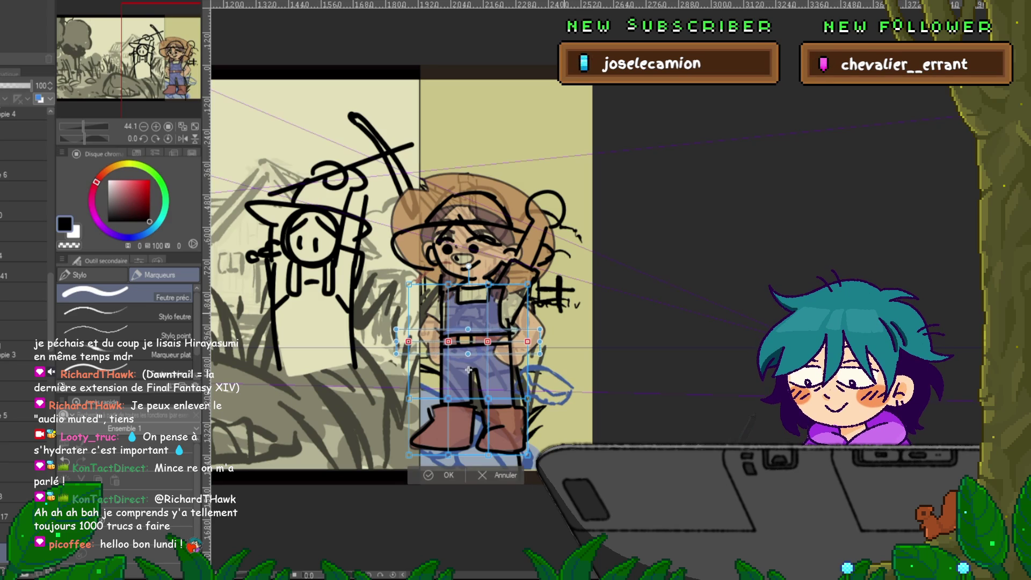
{"action": "left_click_drag", "start_coordinate": [534, 337], "coordinate": [533, 343]}
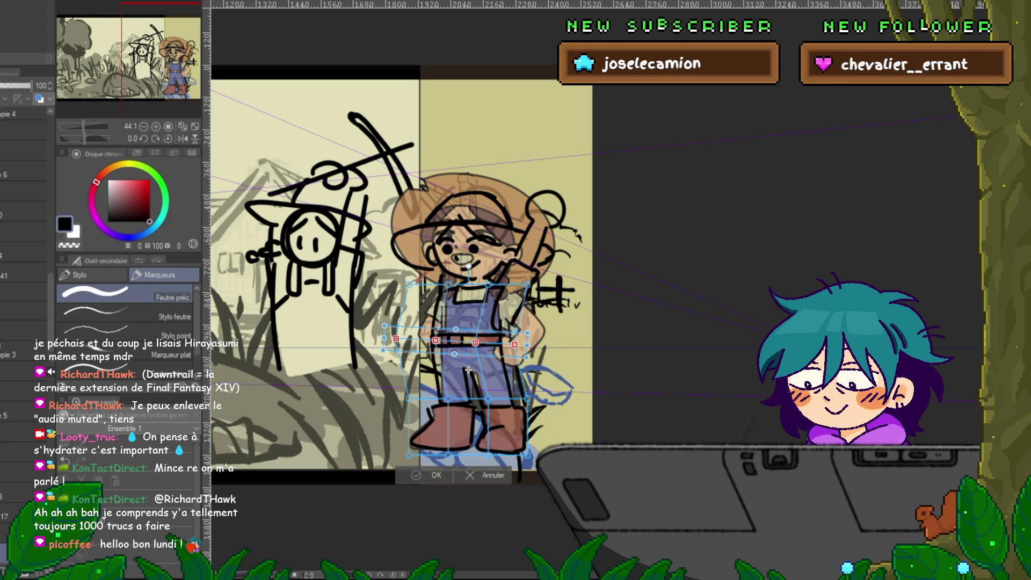
{"action": "key", "text": "Return"}
- Mesh-warp the overalls' top row clockwise and nudge the figure slightly right
{"action": "key", "text": "ctrl+shift+t"}
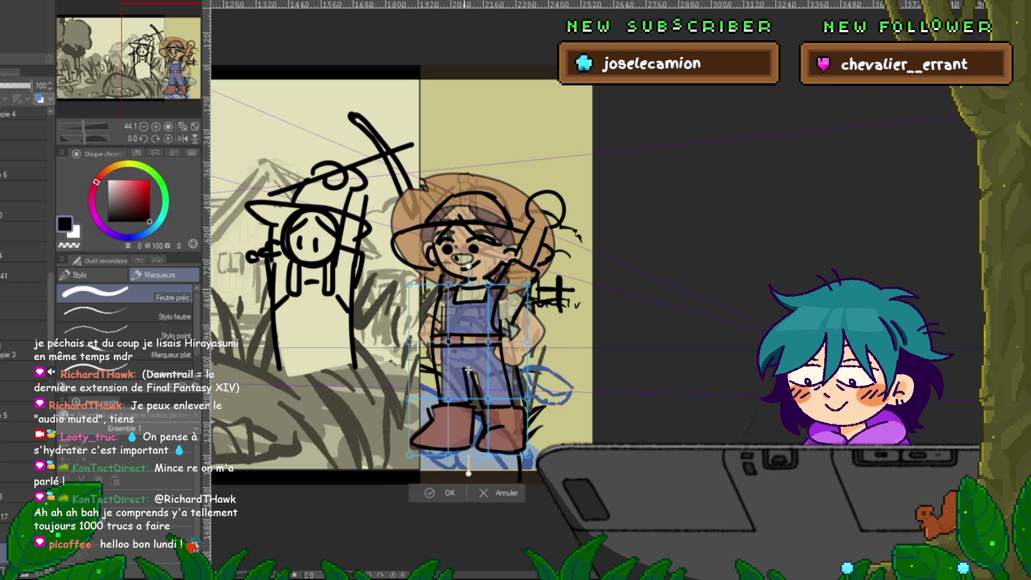
{"action": "left_click", "coordinate": [449, 285], "text": "shift"}
{"action": "left_click", "coordinate": [488, 285], "text": "shift"}
{"action": "left_click", "coordinate": [528, 284], "text": "shift"}
{"action": "left_click_drag", "start_coordinate": [544, 284], "coordinate": [542, 304]}
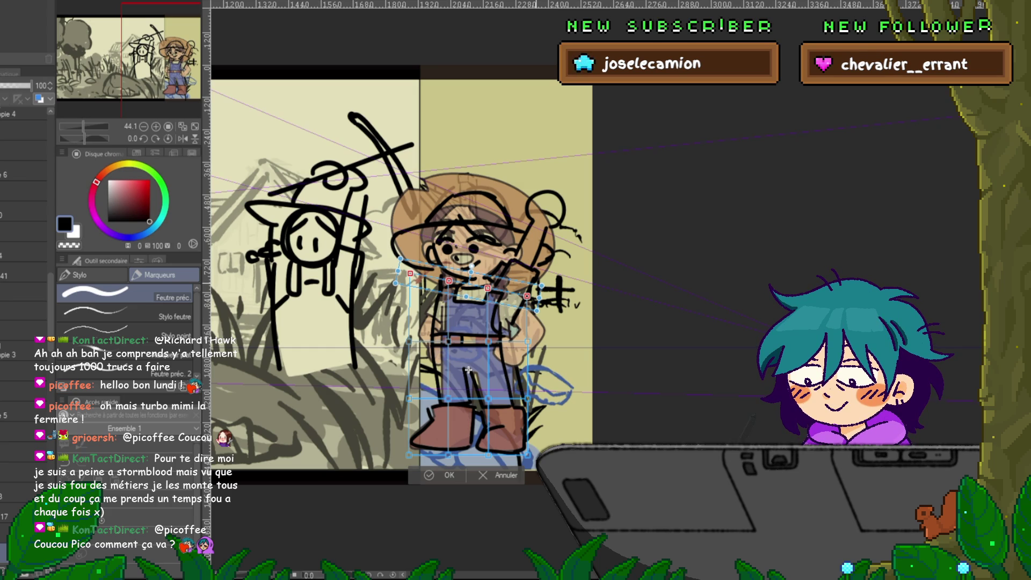
{"action": "left_click_drag", "start_coordinate": [468, 370], "coordinate": [472, 369]}
{"action": "left_click_drag", "start_coordinate": [456, 279], "coordinate": [457, 279]}
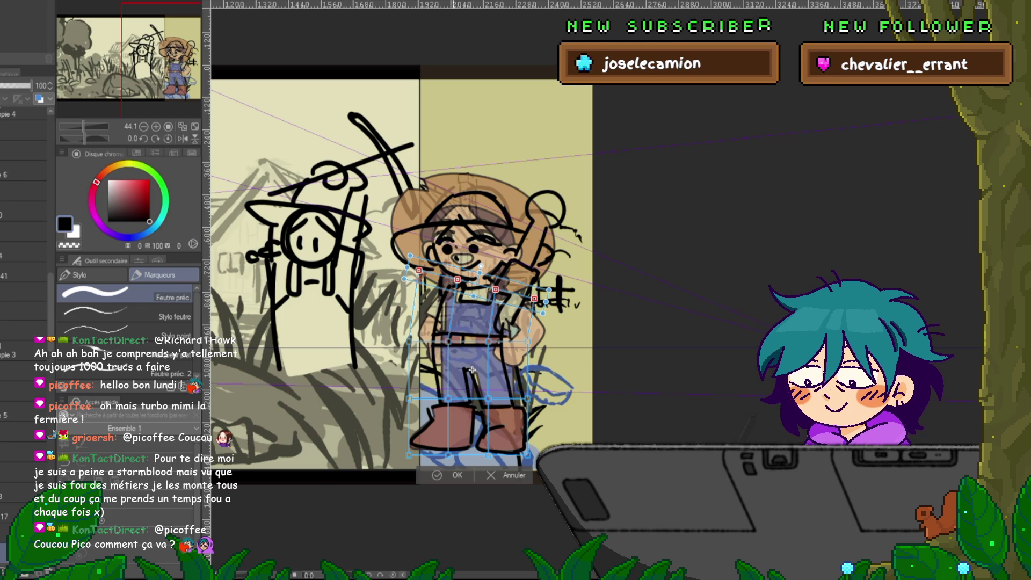
{"action": "key", "text": "Return"}
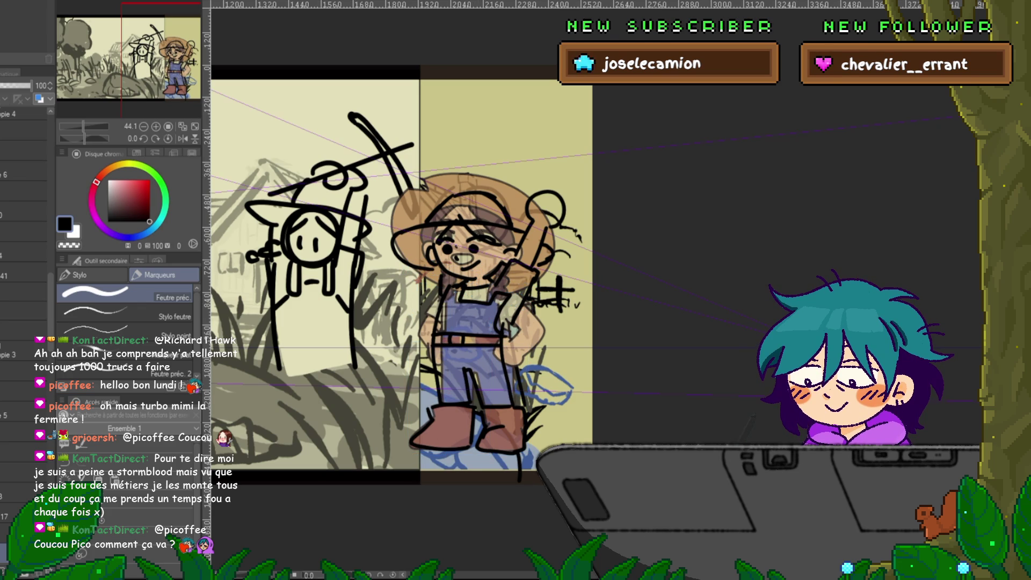
- Mesh-warp the lower body by pulling its bottom-right corner up
{"action": "key", "text": "ctrl+shift+t"}
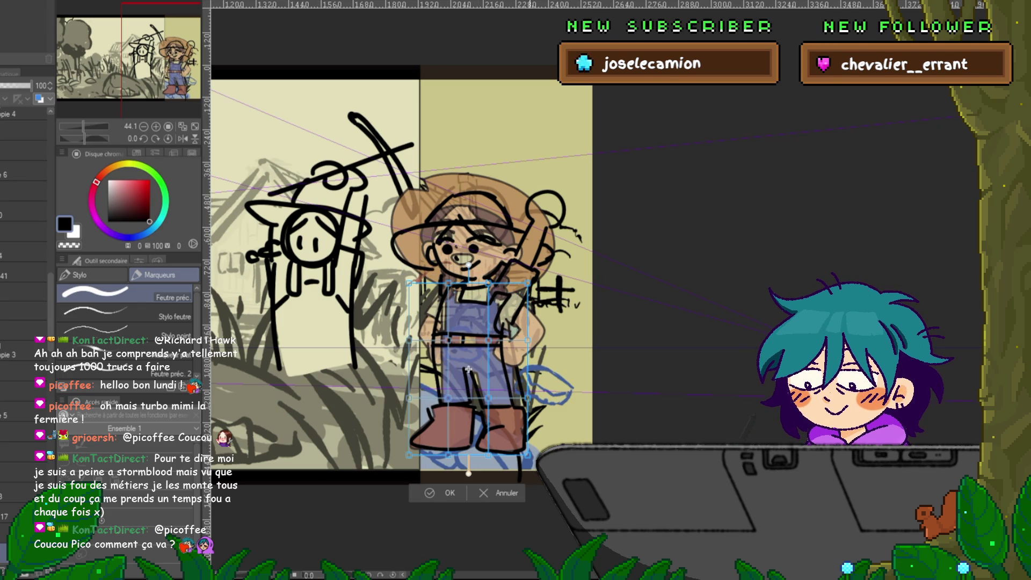
{"action": "left_click_drag", "start_coordinate": [527, 455], "coordinate": [533, 438]}
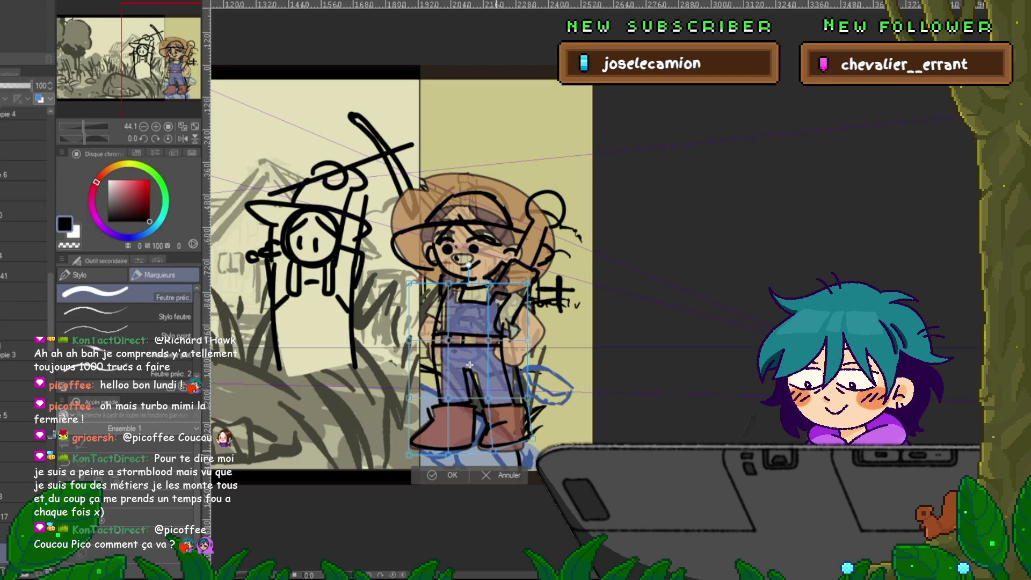
{"action": "key", "text": "Return"}
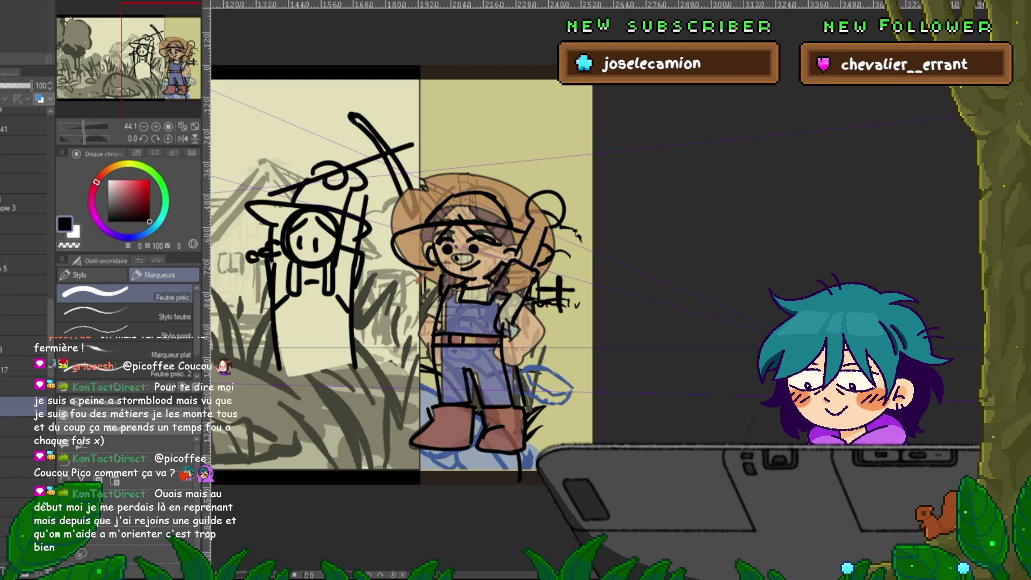
{"action": "key", "text": "ctrl+t"}
- Rotate the girl's head and hat lineart clockwise, then switch to the landscape document
{"action": "left_click_drag", "start_coordinate": [601, 177], "coordinate": [586, 216]}
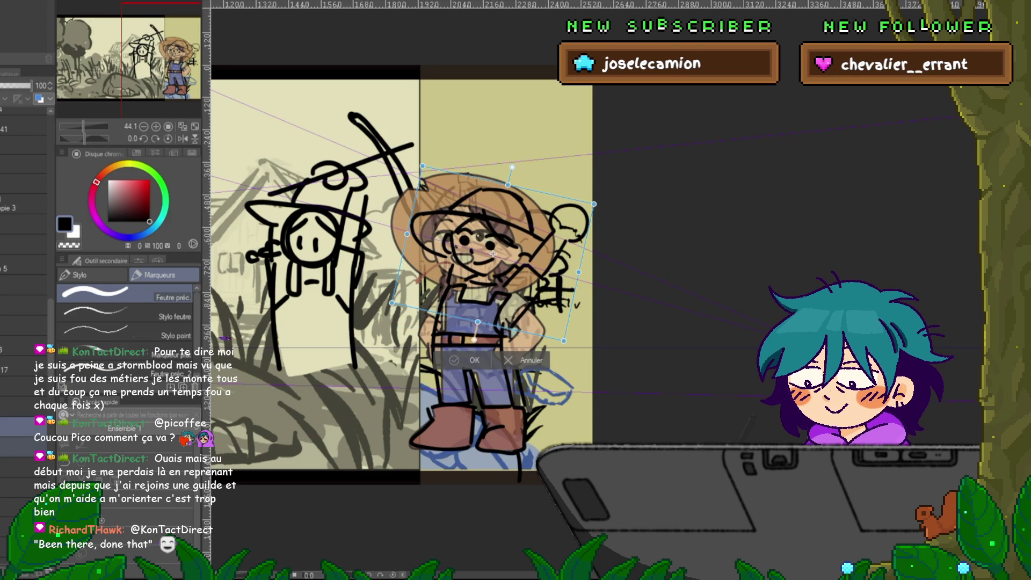
{"action": "key", "text": "Return"}
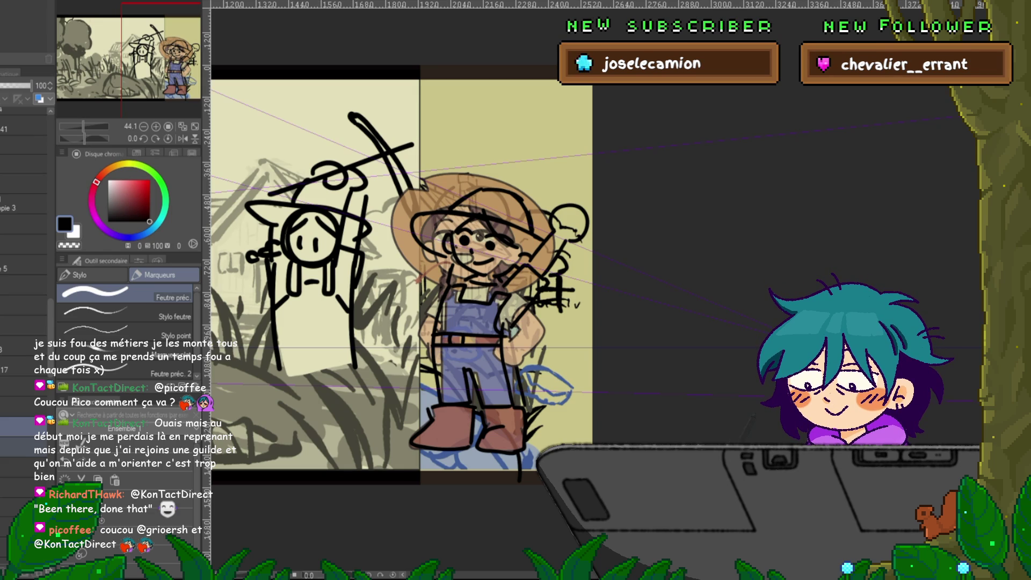
{"action": "key", "text": "ctrl+Tab"}
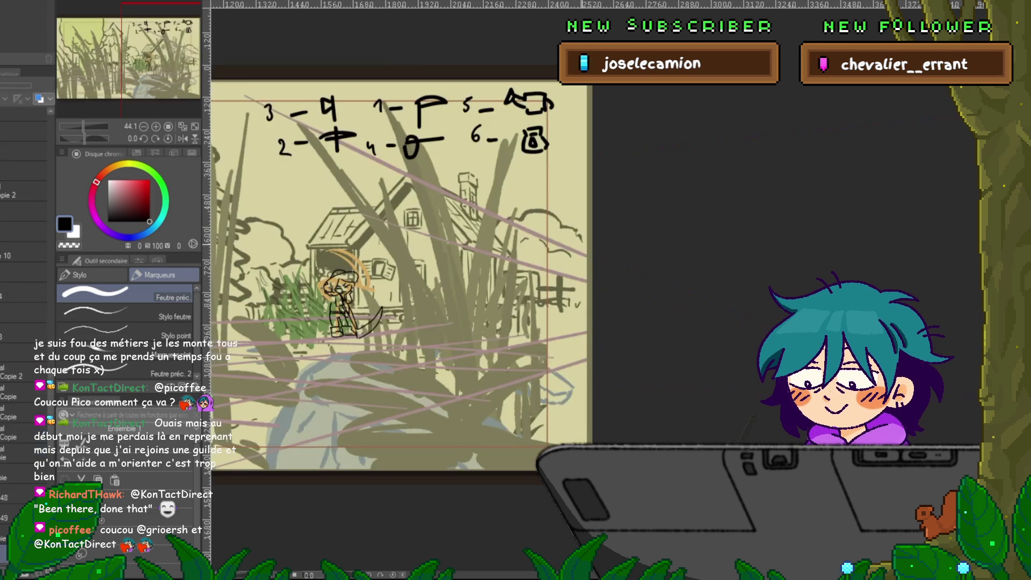
{"action": "key", "text": "ctrl+Tab"}
{"action": "key", "text": "ctrl+Tab"}
{"action": "key", "text": "ctrl+Tab"}
{"action": "key", "text": "ctrl+Tab"}
{"action": "key", "text": "ctrl+Tab"}
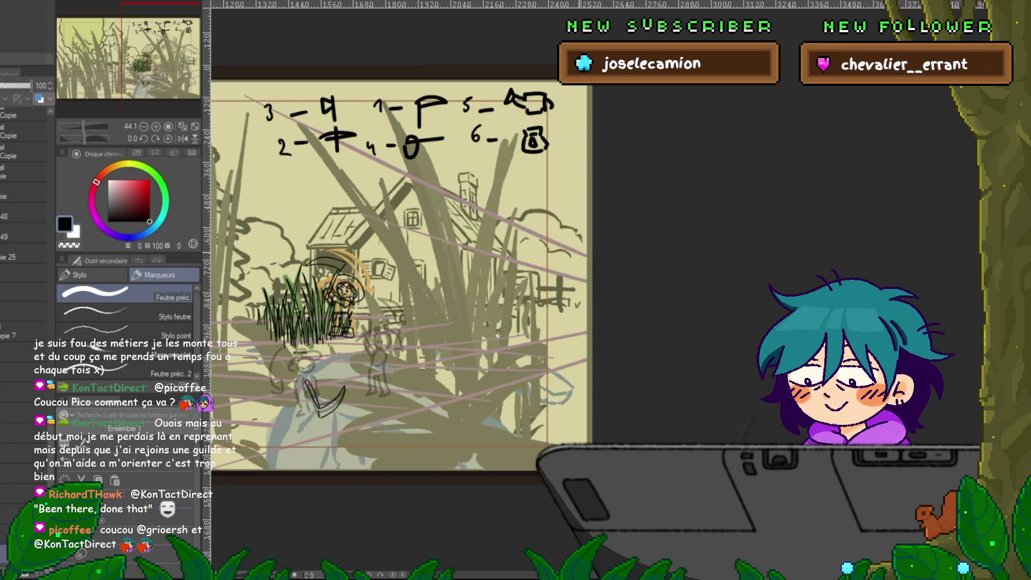
{"action": "key", "text": "ctrl+Tab"}
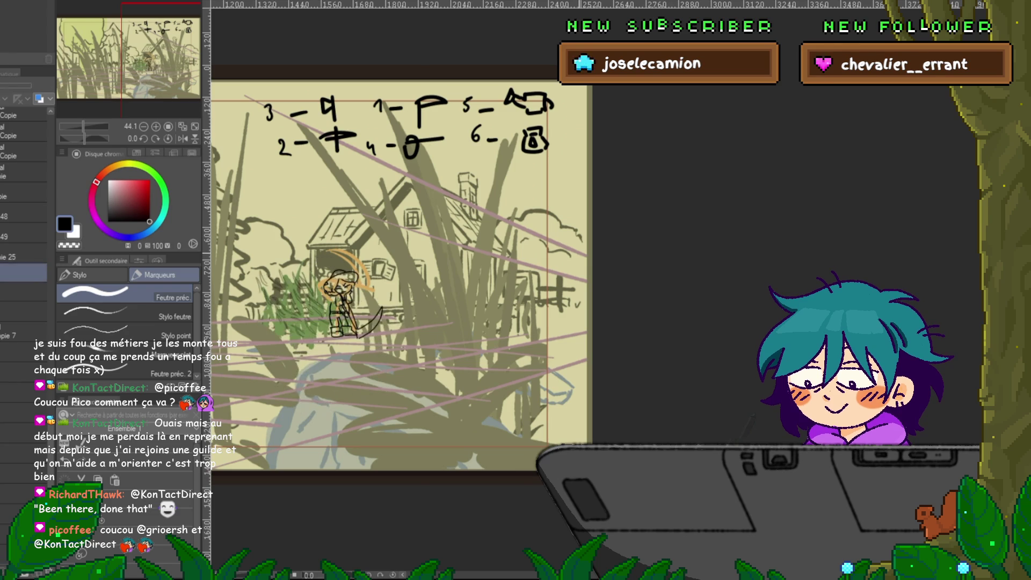
{"action": "key", "text": "ctrl+Tab"}
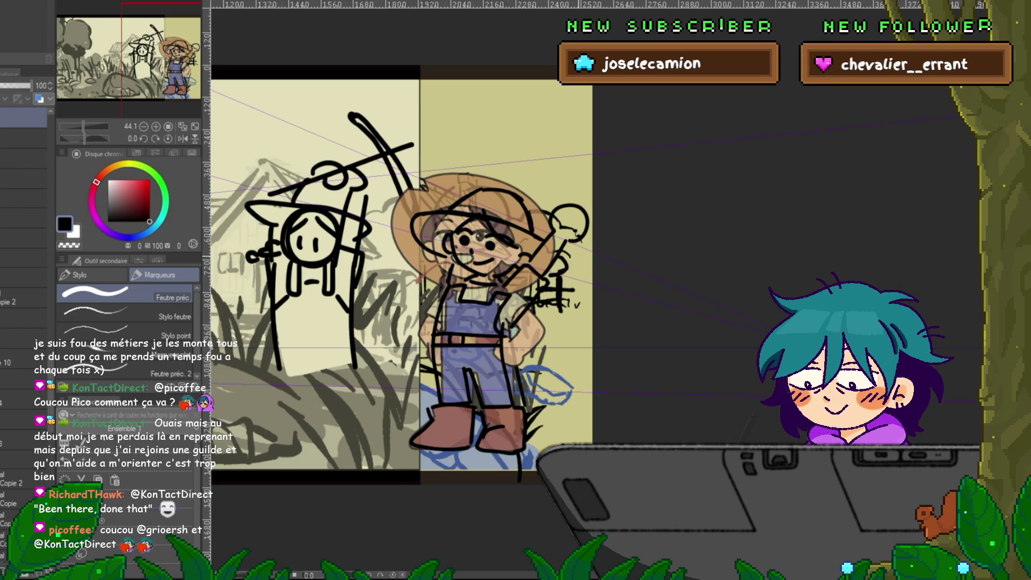
{"action": "scroll", "coordinate": [403, 274], "scroll_direction": "left", "scroll_amount": 2}
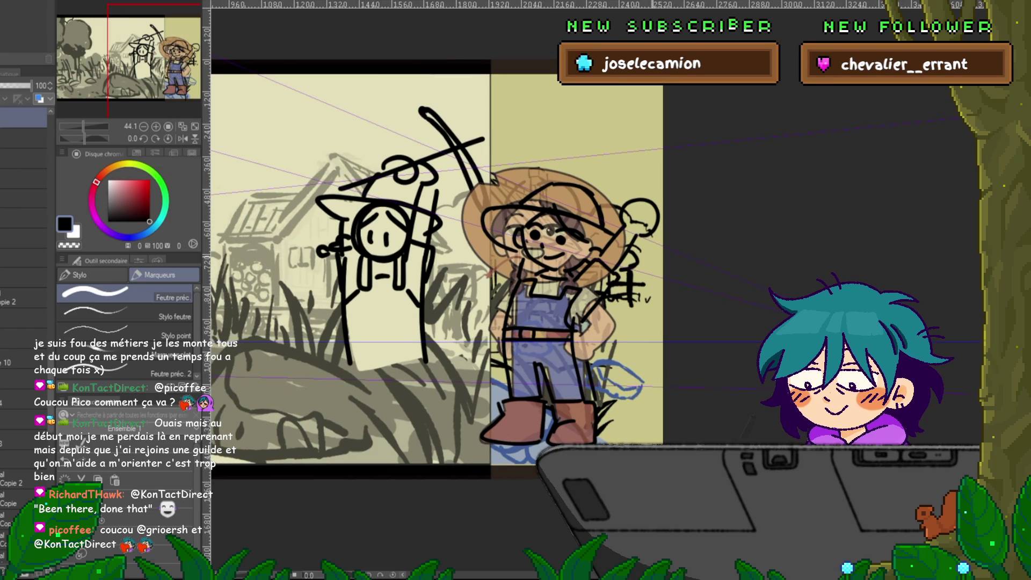
{"action": "scroll", "coordinate": [403, 274], "scroll_direction": "right", "scroll_amount": 2}
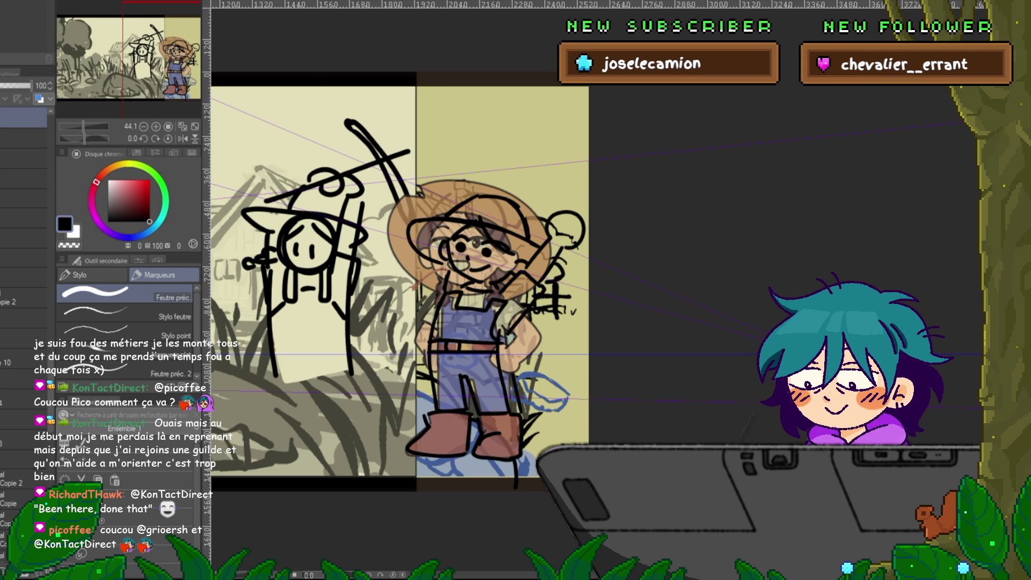
- Lasso the girl's raised arm and sign and paste a copy onto a new layer
{"action": "left_click", "coordinate": [23, 138]}
{"action": "key", "text": "m"}
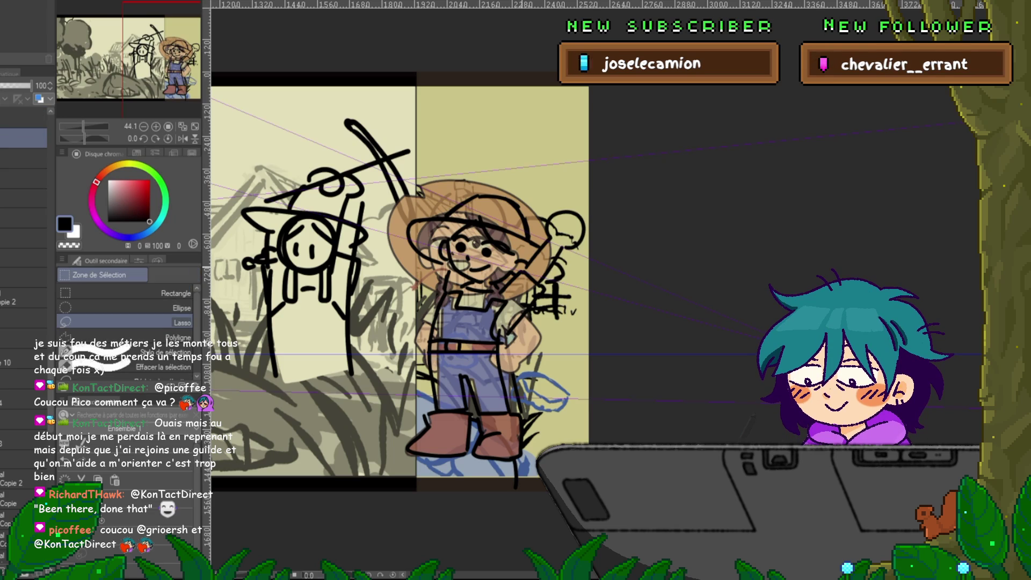
{"action": "mouse_move", "coordinate": [486, 317]}
{"action": "left_mouse_down"}
{"action": "mouse_move", "coordinate": [518, 357]}
{"action": "mouse_move", "coordinate": [588, 280]}
{"action": "mouse_move", "coordinate": [553, 201]}
{"action": "left_mouse_up"}
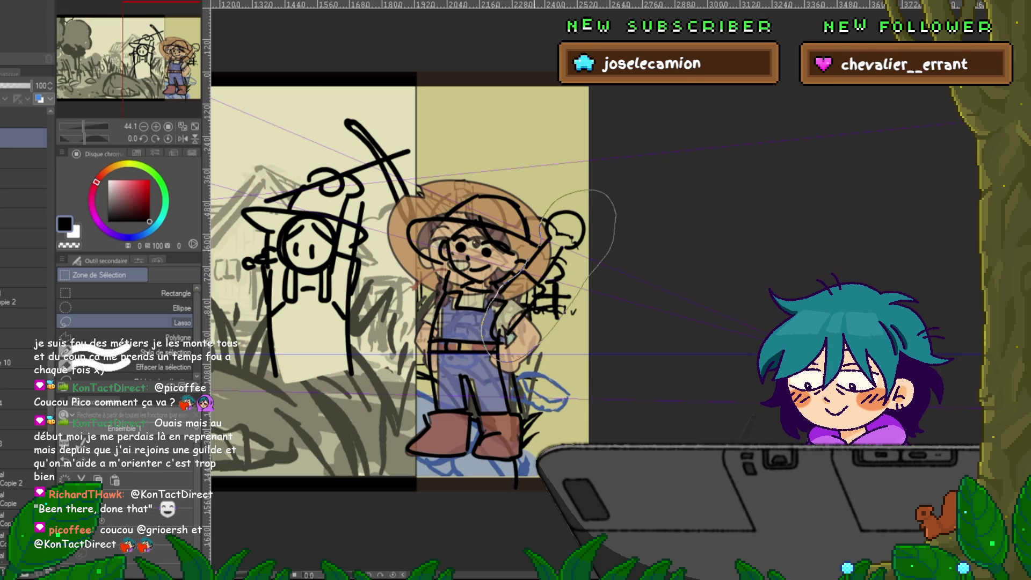
{"action": "key", "text": "ctrl+c"}
{"action": "key", "text": "ctrl+v"}
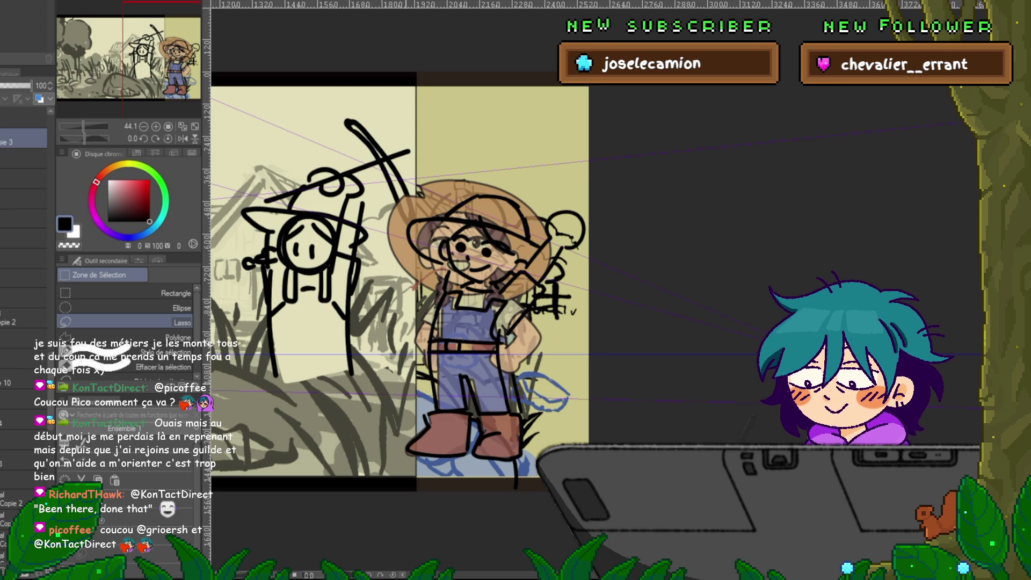
- Rotate the arm copy counter-clockwise toward her head and reshape its lower-left corner
{"action": "key", "text": "ctrl+t"}
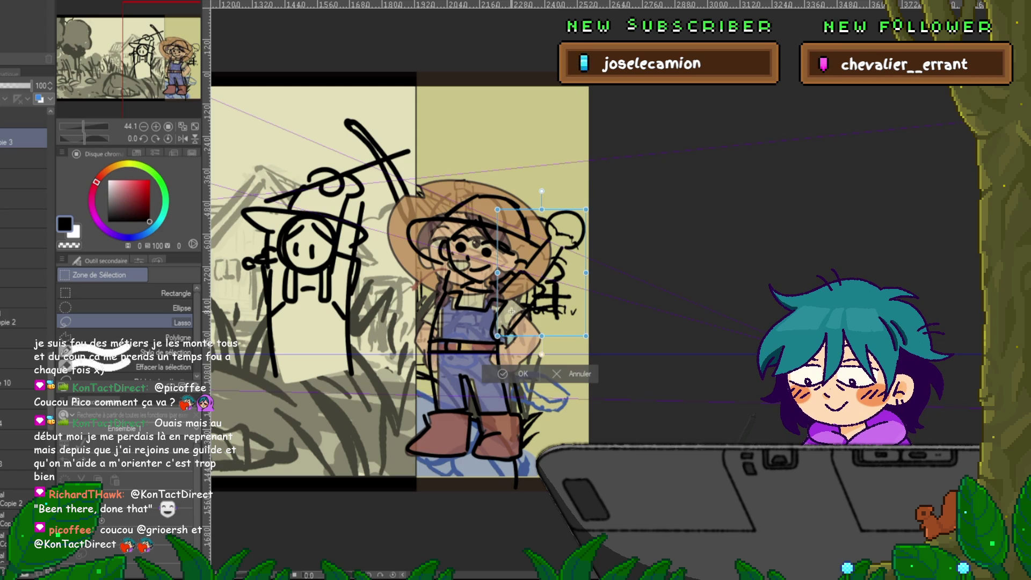
{"action": "left_click_drag", "start_coordinate": [596, 204], "coordinate": [571, 180]}
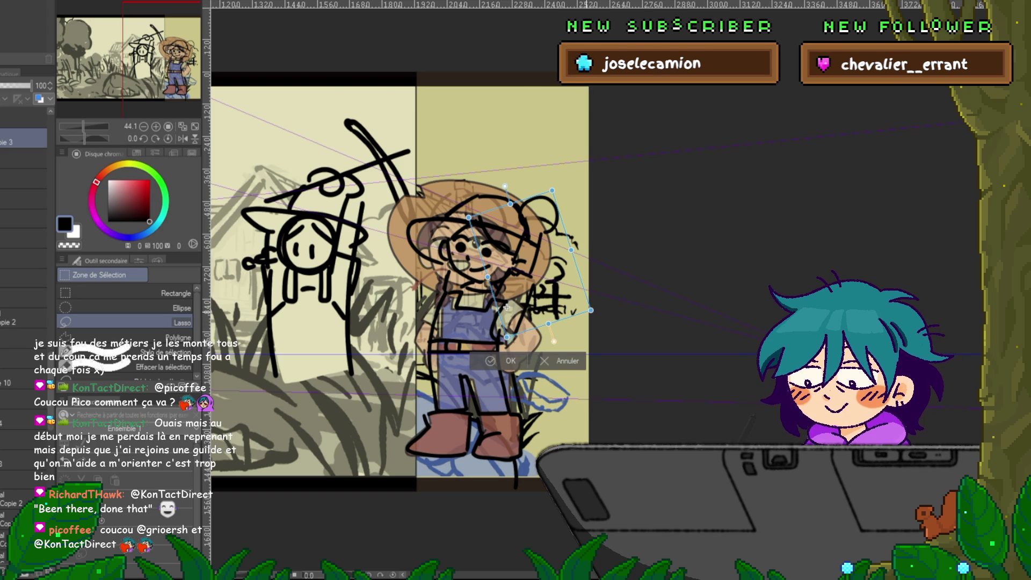
{"action": "left_click_drag", "start_coordinate": [507, 336], "coordinate": [497, 335]}
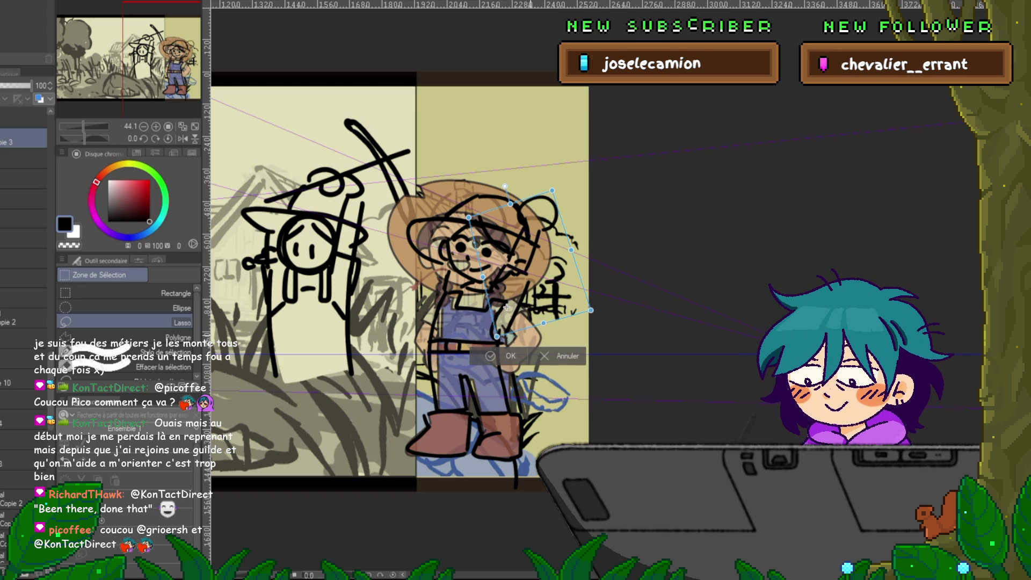
{"action": "key", "text": "Return"}
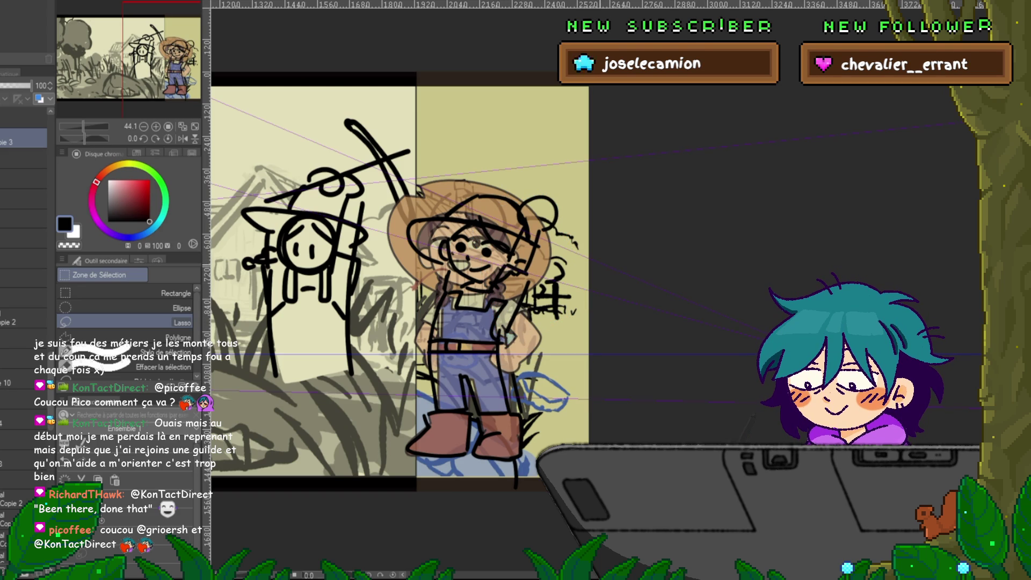
{"action": "left_click_drag", "start_coordinate": [397, 280], "coordinate": [380, 302]}
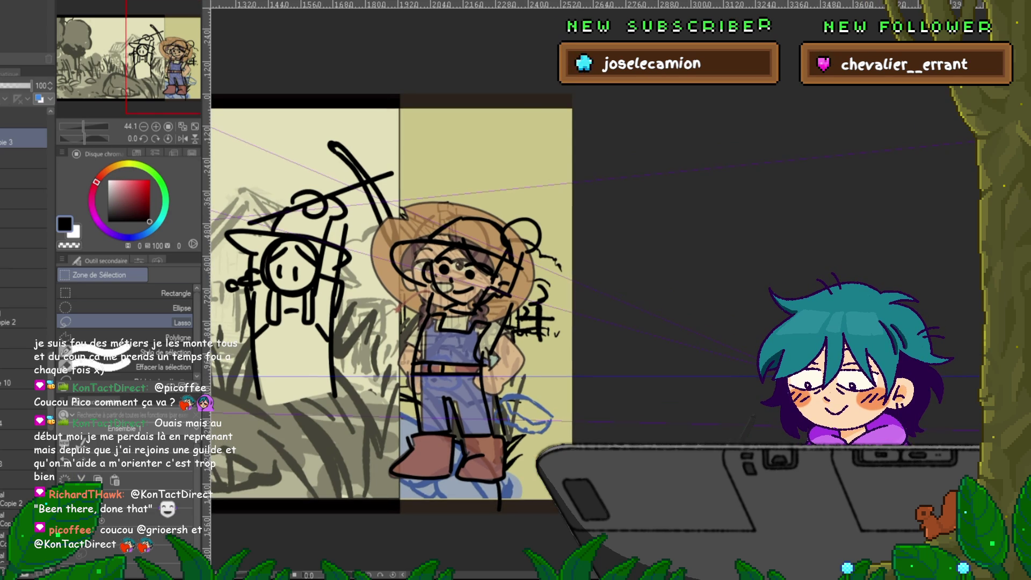
- Paste a copy of the hat strokes, moved up-left and tilted clockwise over the girl's head
{"action": "key", "text": "ctrl+c"}
{"action": "key", "text": "ctrl+v"}
{"action": "key", "text": "ctrl+t"}
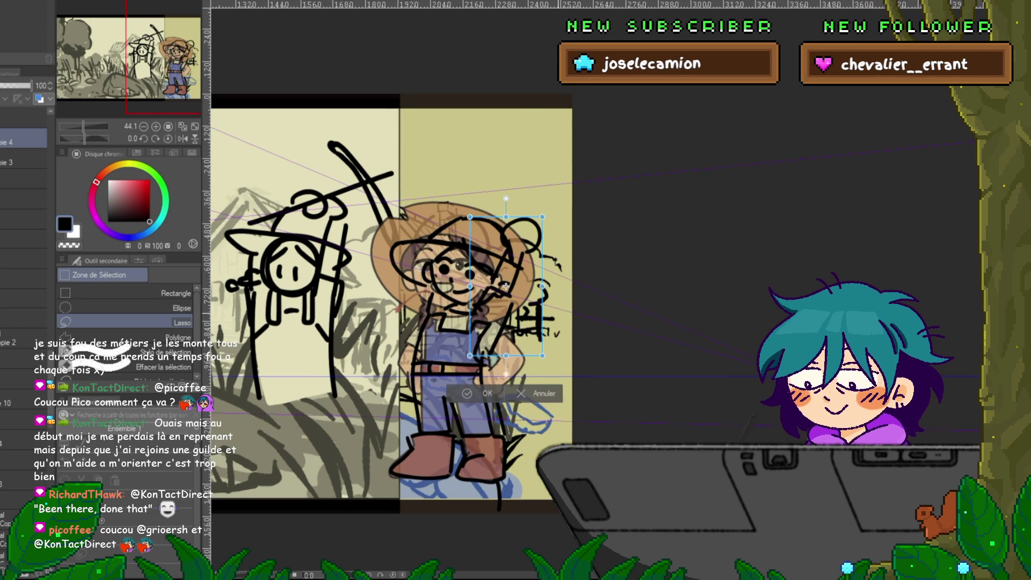
{"action": "left_click_drag", "start_coordinate": [506, 287], "coordinate": [446, 276]}
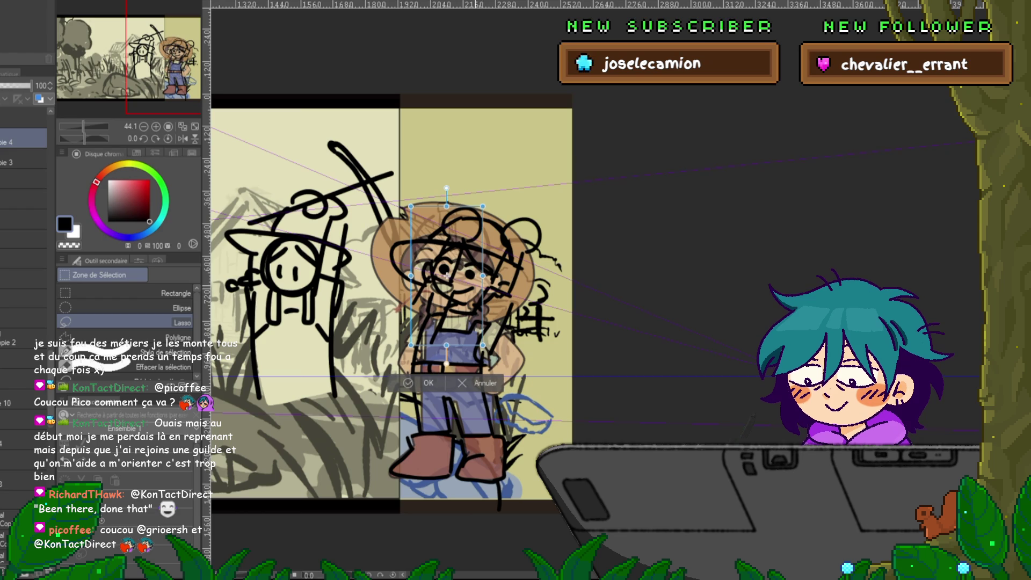
{"action": "left_click_drag", "start_coordinate": [447, 188], "coordinate": [495, 203]}
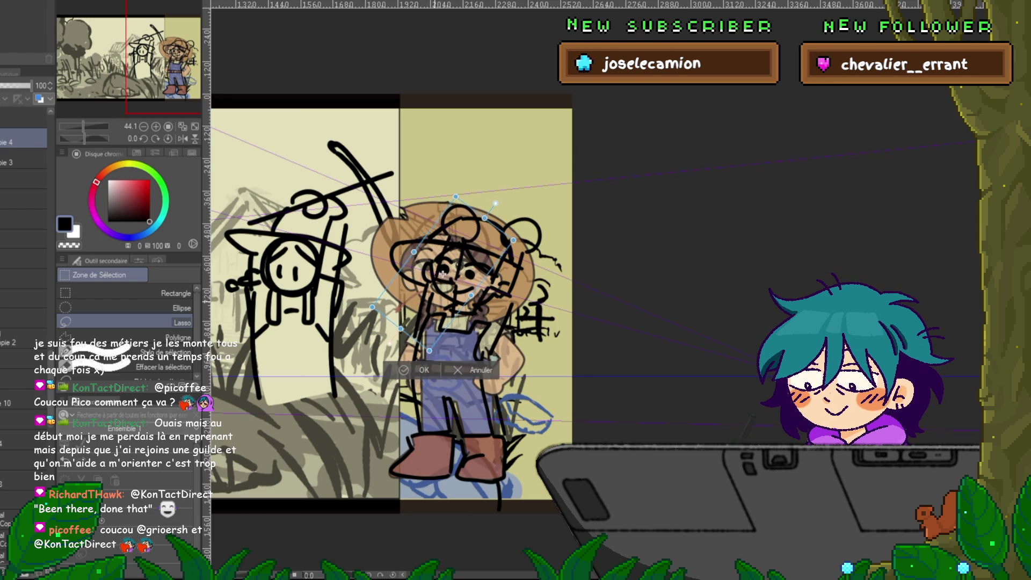
{"action": "left_click_drag", "start_coordinate": [442, 273], "coordinate": [435, 272]}
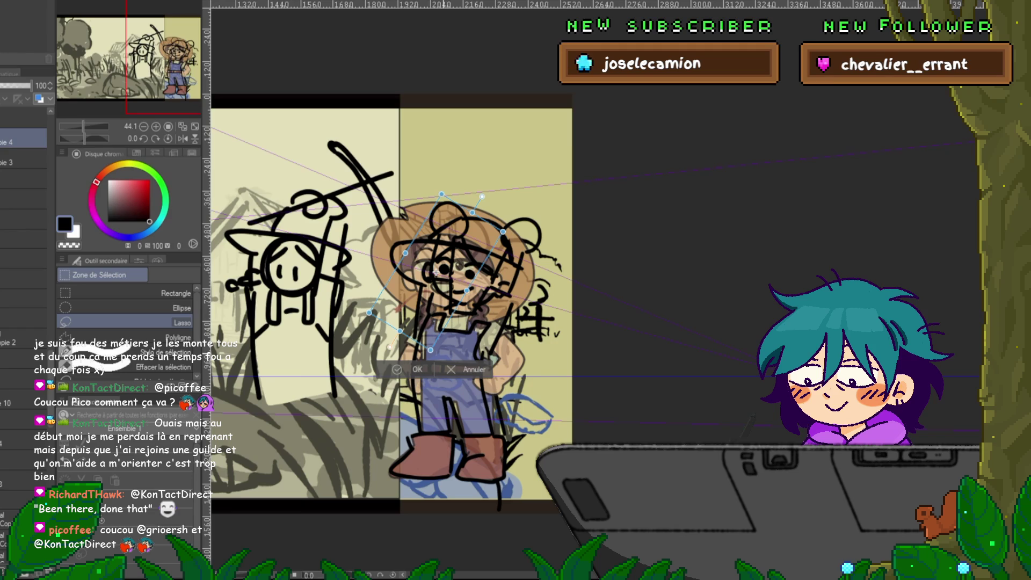
{"action": "key", "text": "Return"}
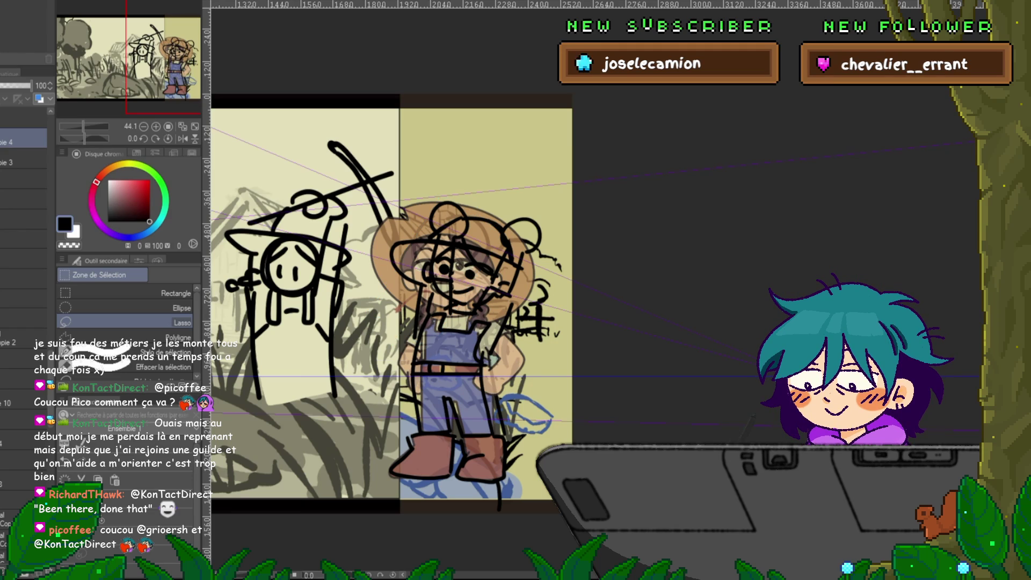
- Shift the girl's face strokes slightly up and to the left
{"action": "key", "text": "ctrl+t"}
{"action": "left_click_drag", "start_coordinate": [440, 275], "coordinate": [436, 272]}
{"action": "key", "text": "Return"}
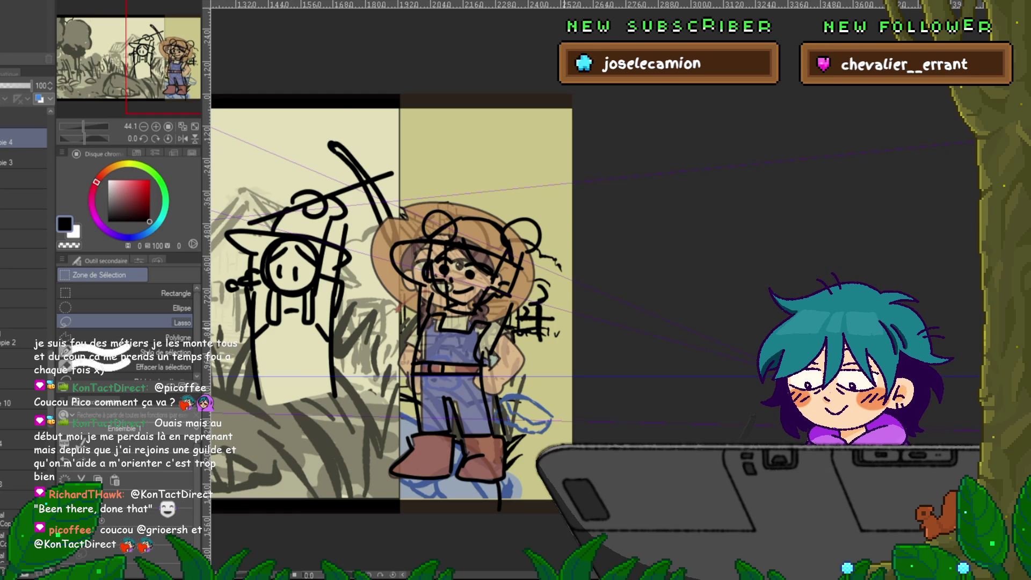
- Select the figure layer in the house scene, then advance the farmer sketch one frame
{"action": "key", "text": "ctrl+Tab"}
{"action": "left_click", "coordinate": [323, 333], "text": "ctrl+shift"}
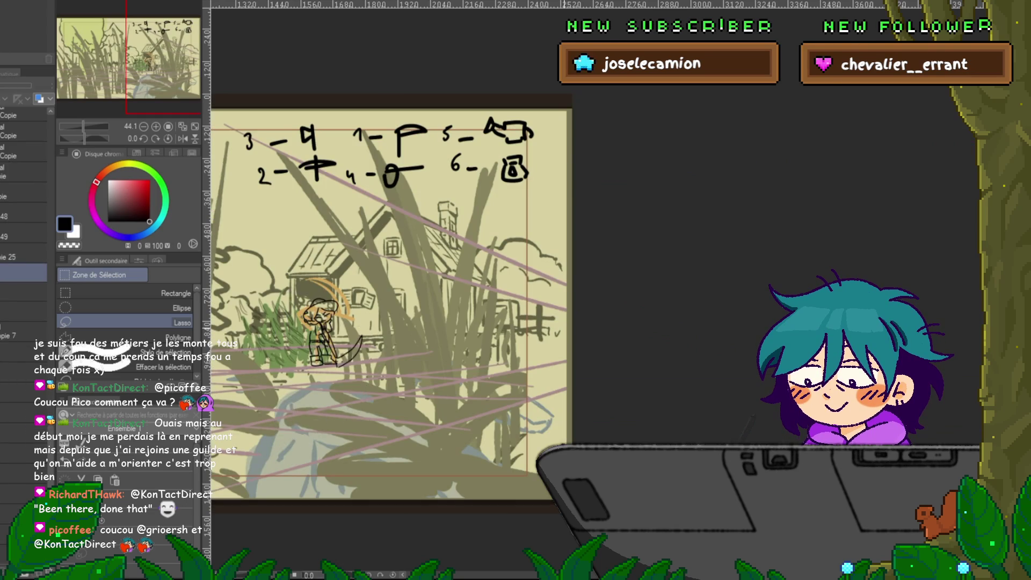
{"action": "key", "text": "ctrl+Tab"}
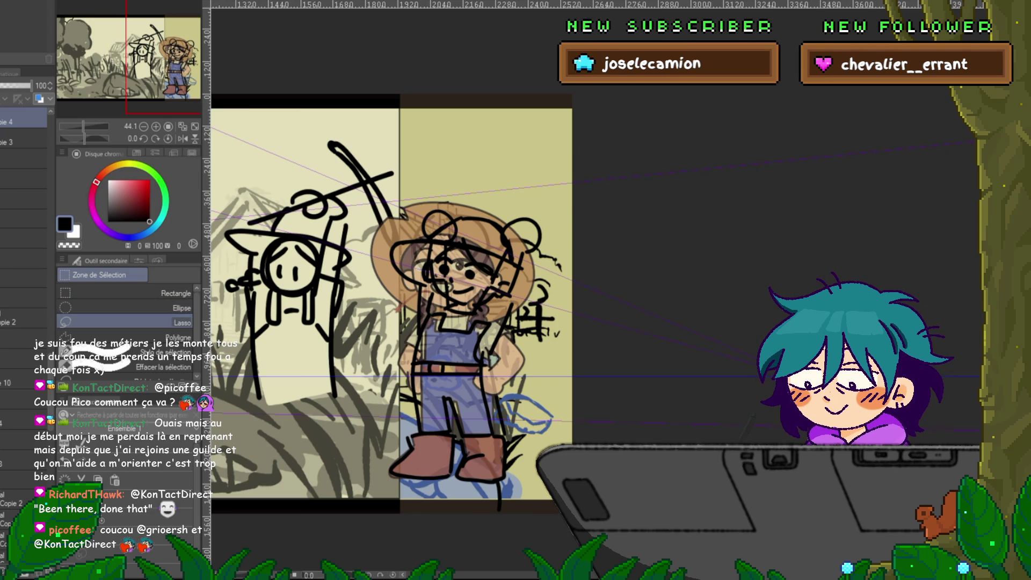
{"action": "scroll", "coordinate": [24, 215], "scroll_direction": "up", "scroll_amount": 4}
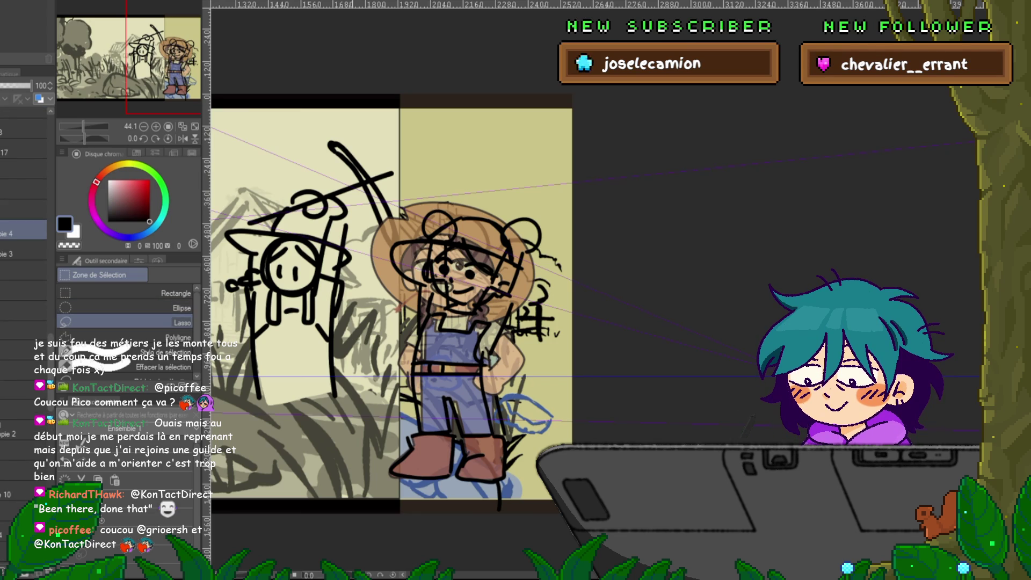
{"action": "scroll", "coordinate": [456, 301], "scroll_direction": "left", "scroll_amount": 5}
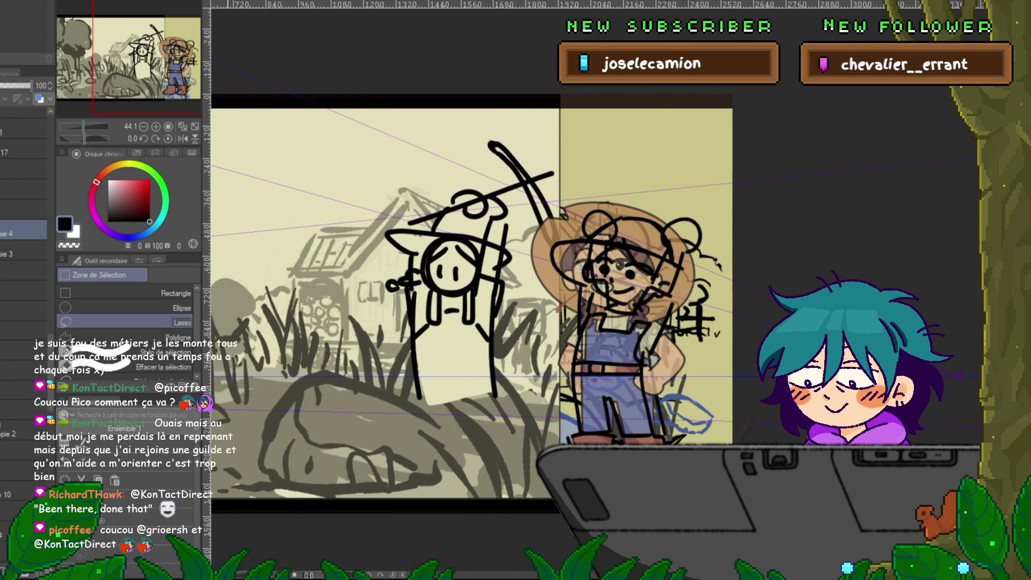
{"action": "key", "text": "Right"}
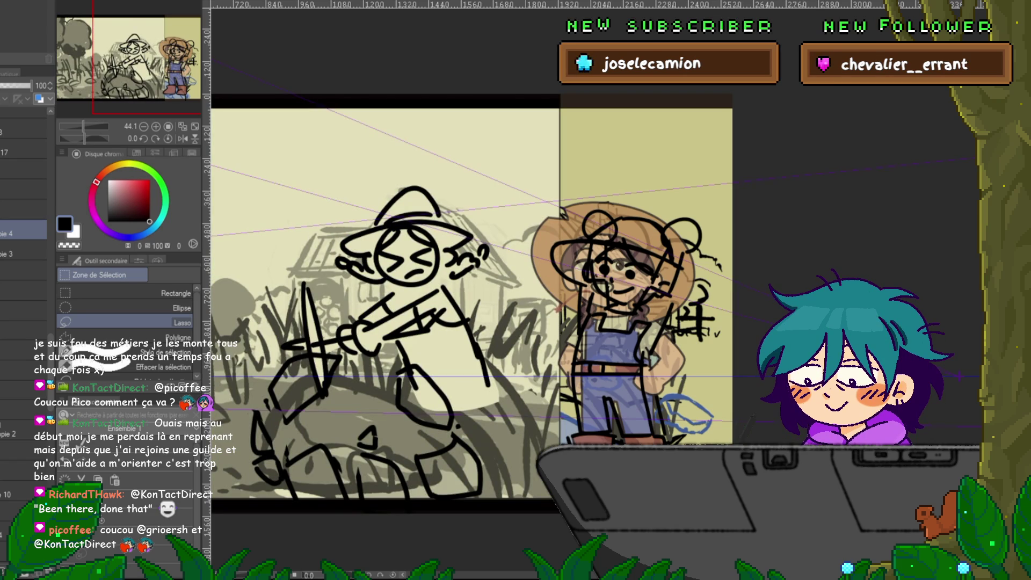
- Rotate the pickaxe layer clockwise and place it diagonally above the girl's hat
{"action": "left_click", "coordinate": [23, 169]}
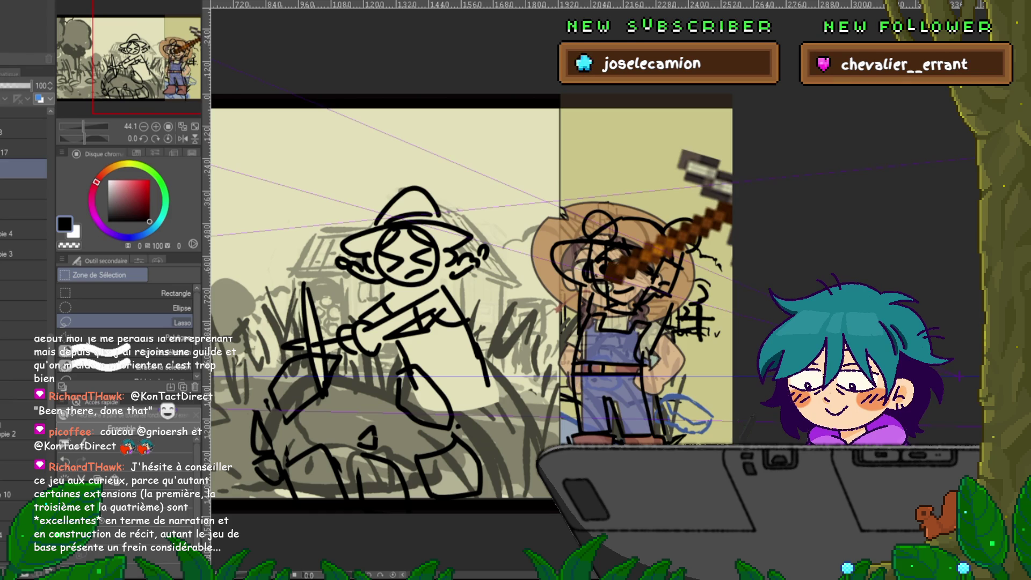
{"action": "key", "text": "ctrl+t"}
{"action": "left_click_drag", "start_coordinate": [790, 293], "coordinate": [747, 321]}
{"action": "left_click_drag", "start_coordinate": [660, 206], "coordinate": [665, 207]}
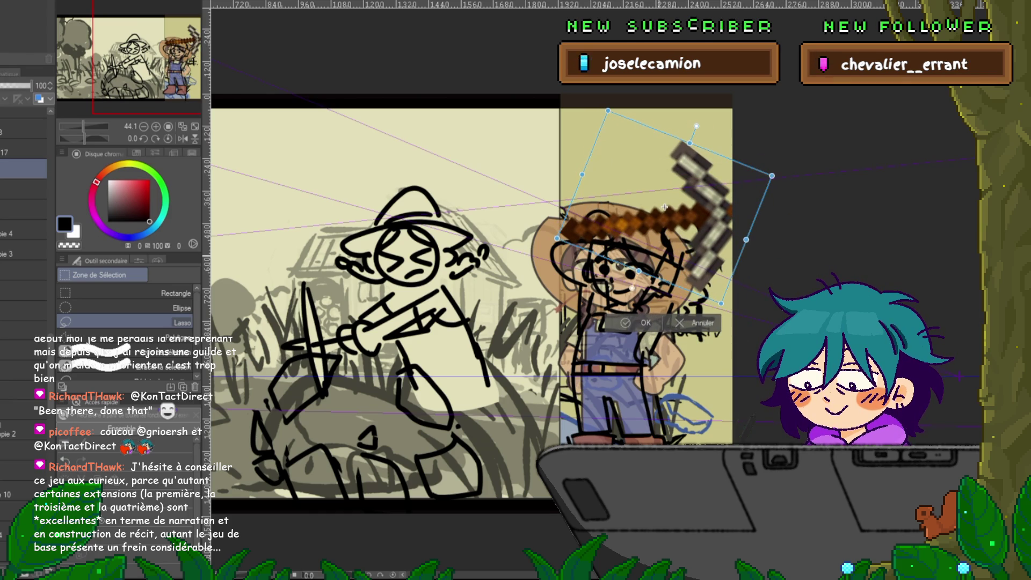
{"action": "key", "text": "Return"}
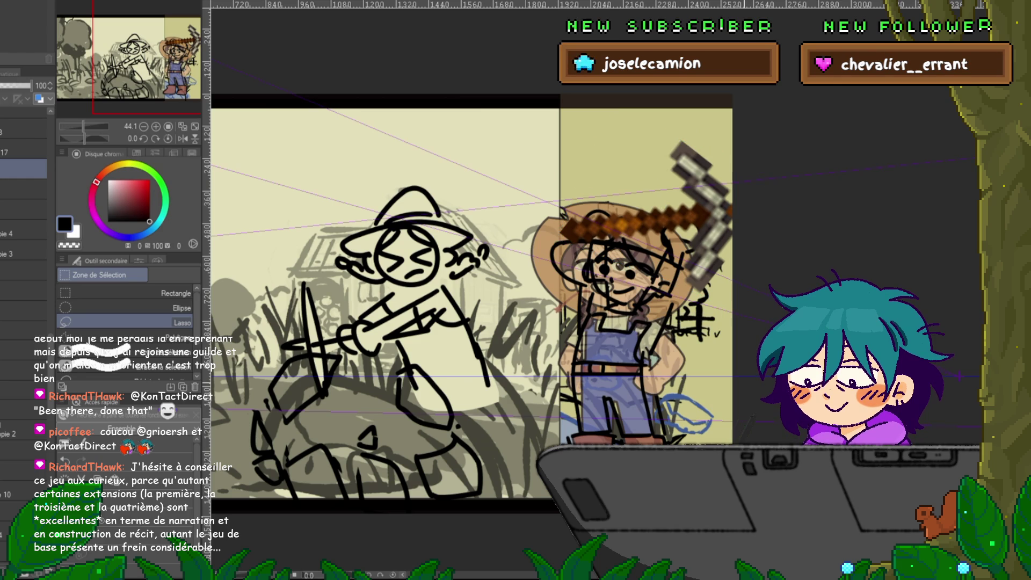
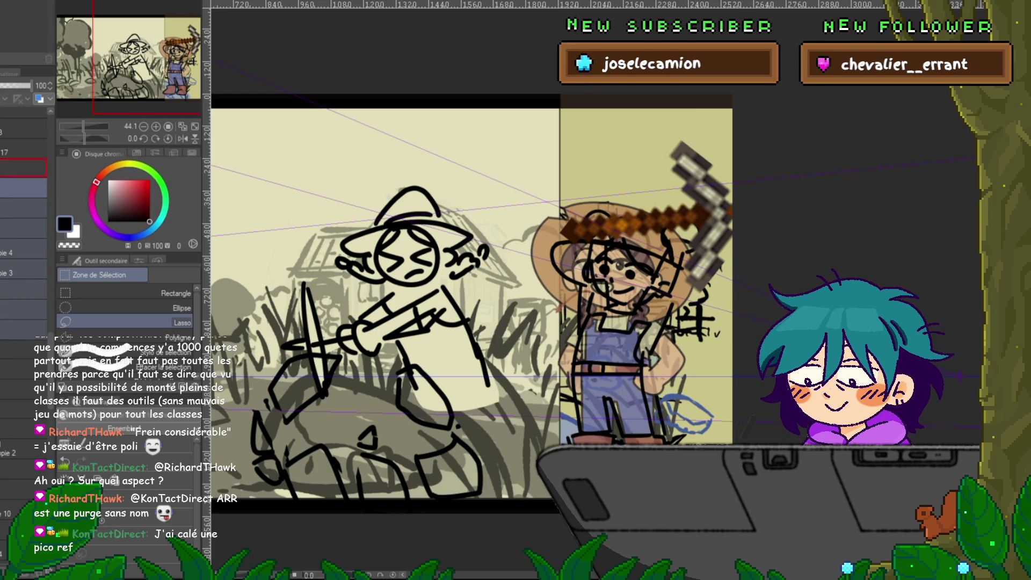
- Sketch test strokes over the reference character's face, undoing and redoing them to compare layers
{"action": "left_click_drag", "start_coordinate": [666, 236], "coordinate": [644, 330]}
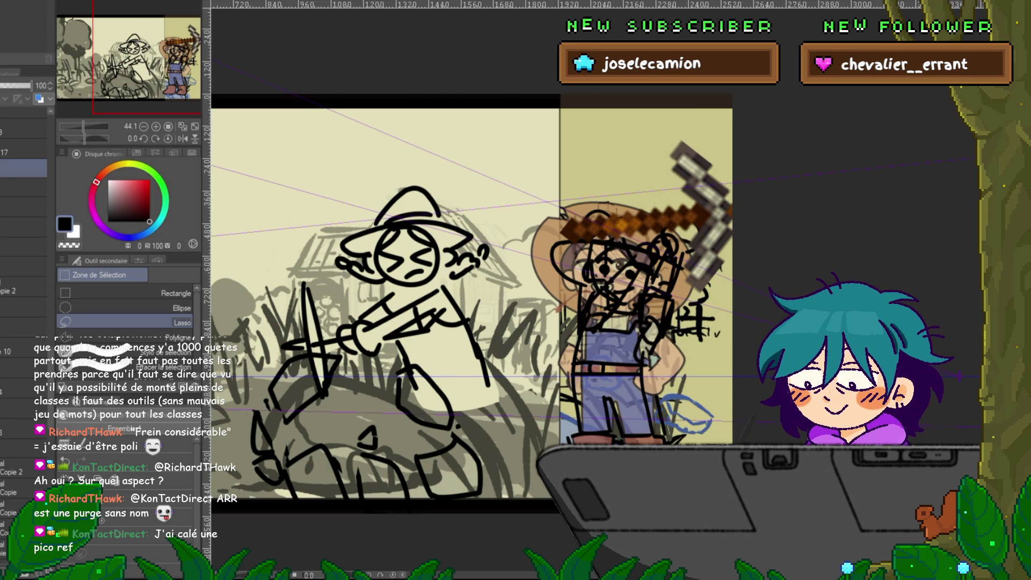
{"action": "key", "text": "ctrl+z"}
{"action": "left_click", "coordinate": [24, 149]}
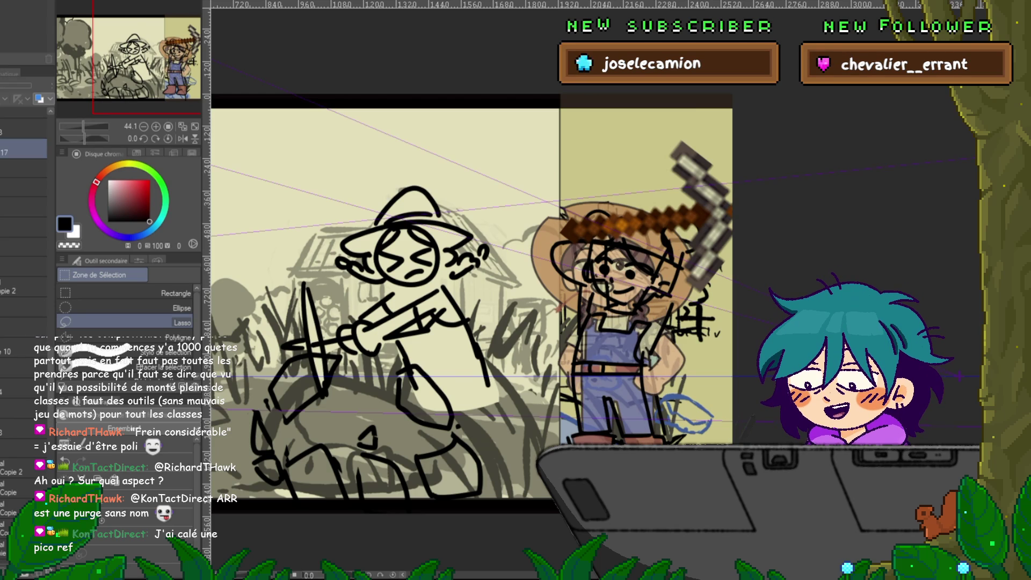
{"action": "key", "text": "ctrl+y"}
{"action": "key", "text": "ctrl+z"}
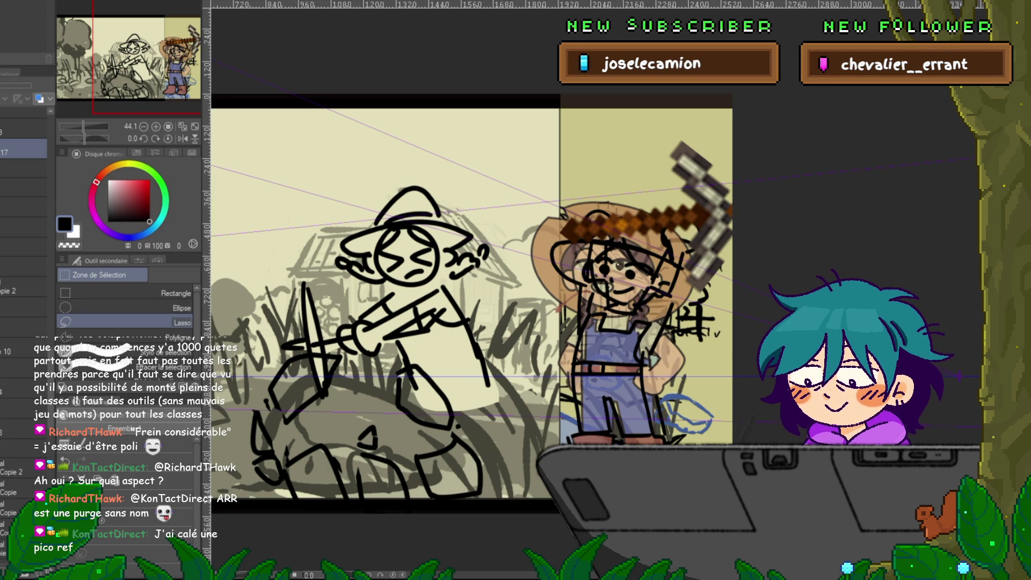
{"action": "left_click", "coordinate": [24, 148]}
{"action": "key", "text": "ctrl+y"}
{"action": "key", "text": "ctrl+z"}
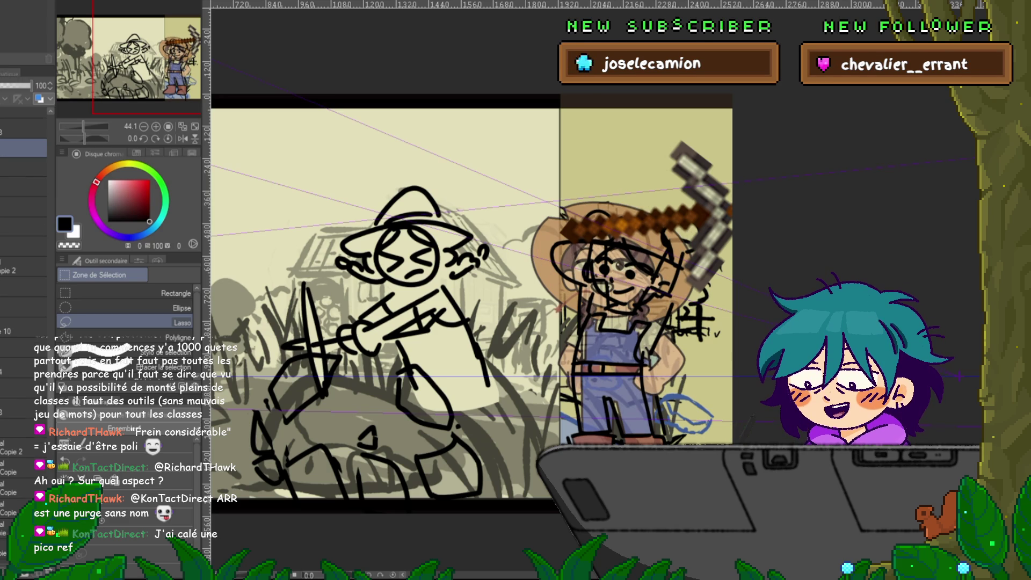
- Briefly show the standing arms-up pose, then switch to the finished coloured farm illustration
{"action": "left_click", "coordinate": [25, 242]}
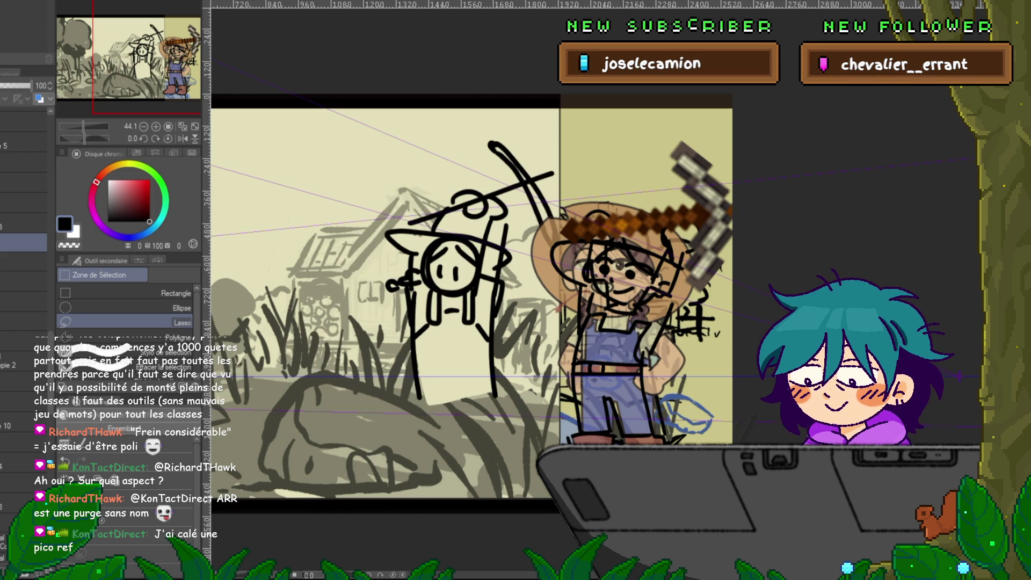
{"action": "key", "text": "ctrl+z"}
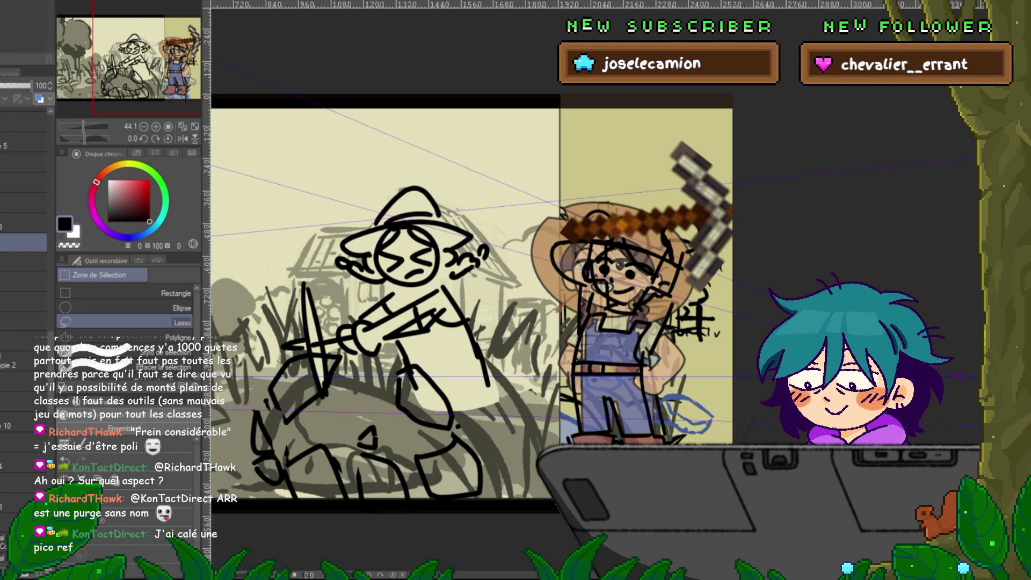
{"action": "scroll", "coordinate": [24, 268], "scroll_direction": "down", "scroll_amount": 3}
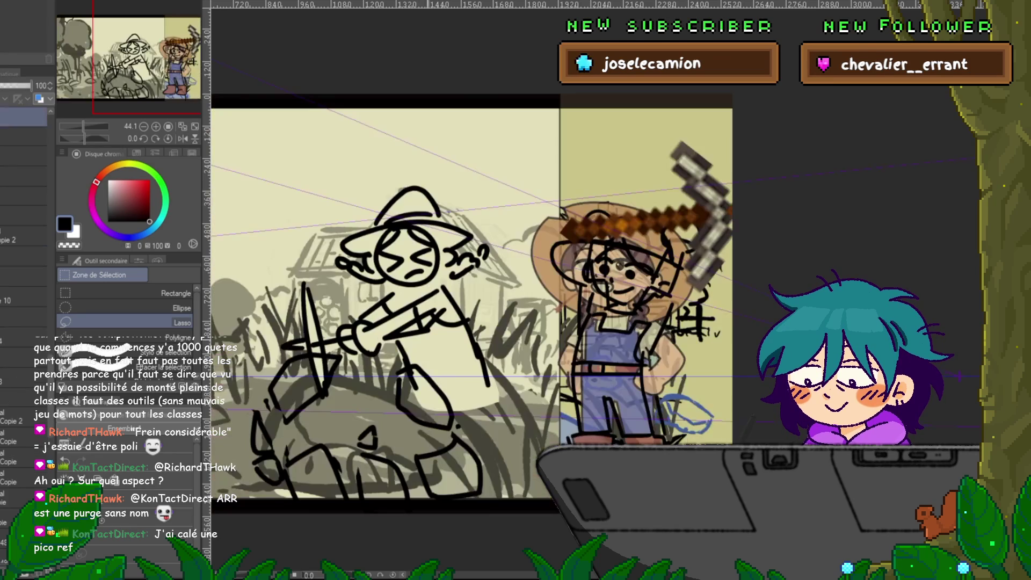
{"action": "key", "text": "ctrl+Tab"}
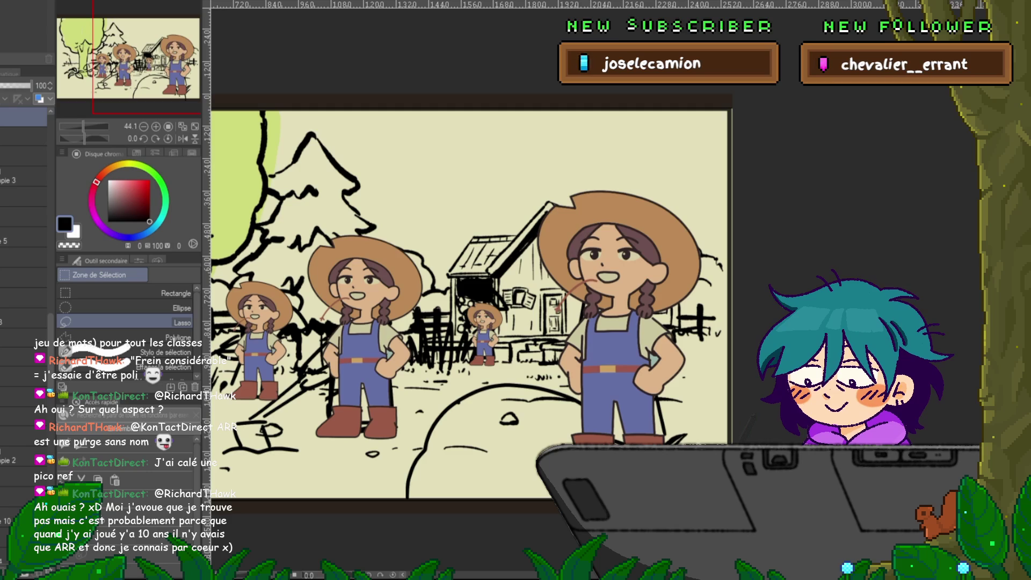
- Return to the pickaxe sketch after a glance at the grass and house sketch
{"action": "key", "text": "ctrl+Tab"}
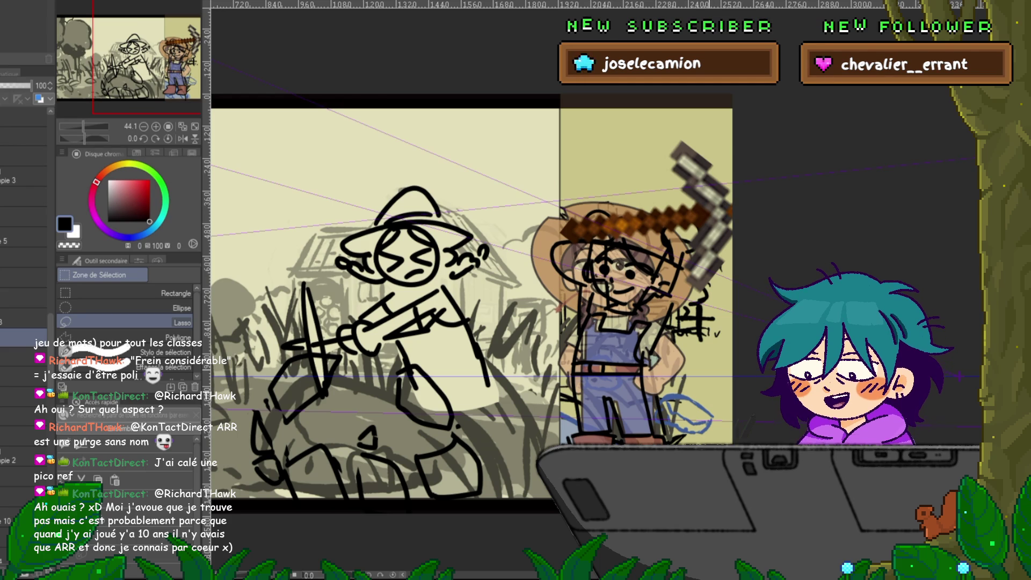
{"action": "key", "text": "ctrl+Tab"}
{"action": "key", "text": "ctrl+Tab"}
{"action": "key", "text": "ctrl+Tab"}
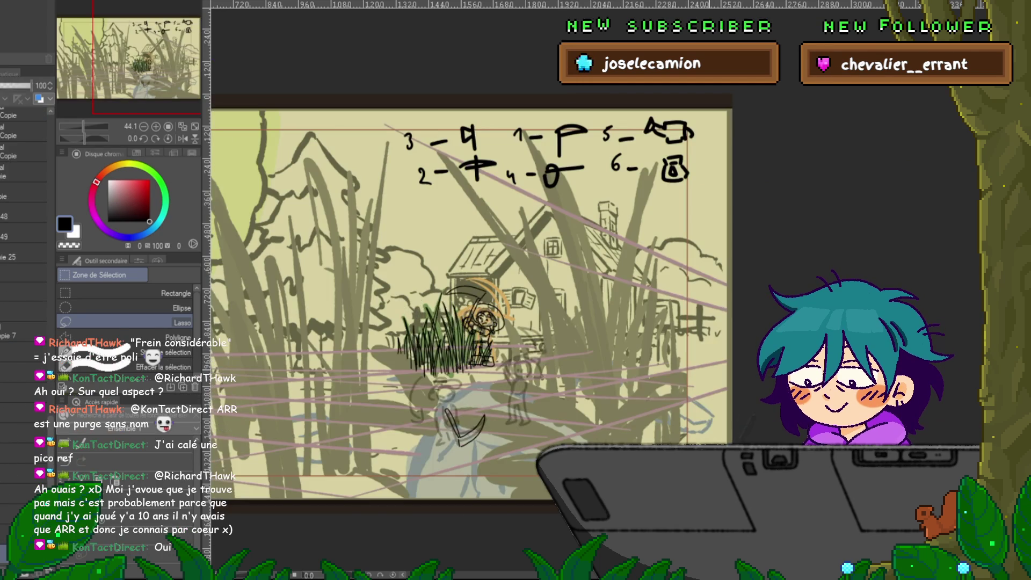
{"action": "key", "text": "ctrl+Tab"}
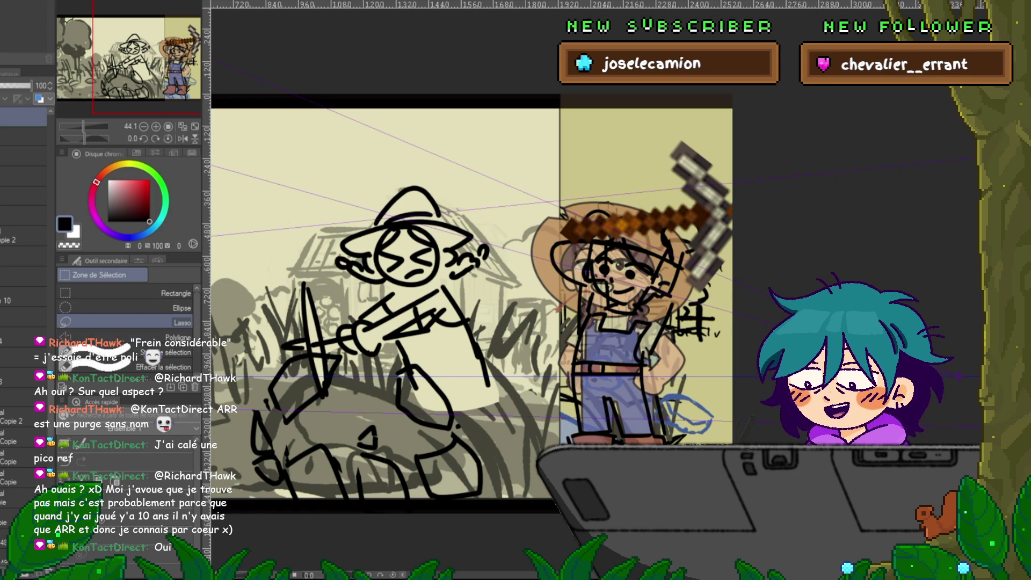
- Select the alternate pose sketch layer and slide the sketch about 390 px left
{"action": "left_click", "coordinate": [24, 262]}
{"action": "scroll", "coordinate": [24, 269], "scroll_direction": "down", "scroll_amount": 1}
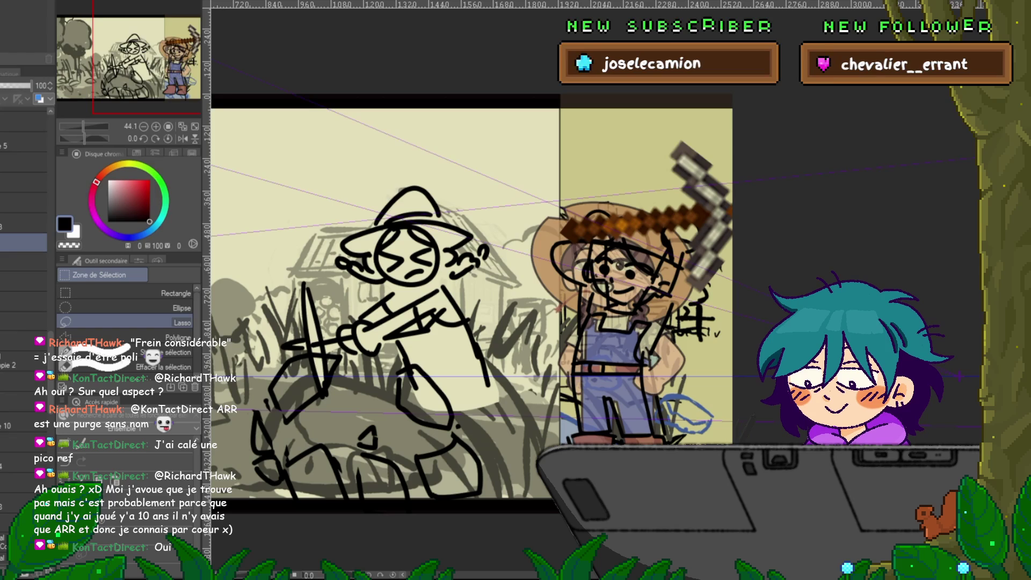
{"action": "left_click", "coordinate": [24, 281]}
{"action": "left_click", "coordinate": [24, 280]}
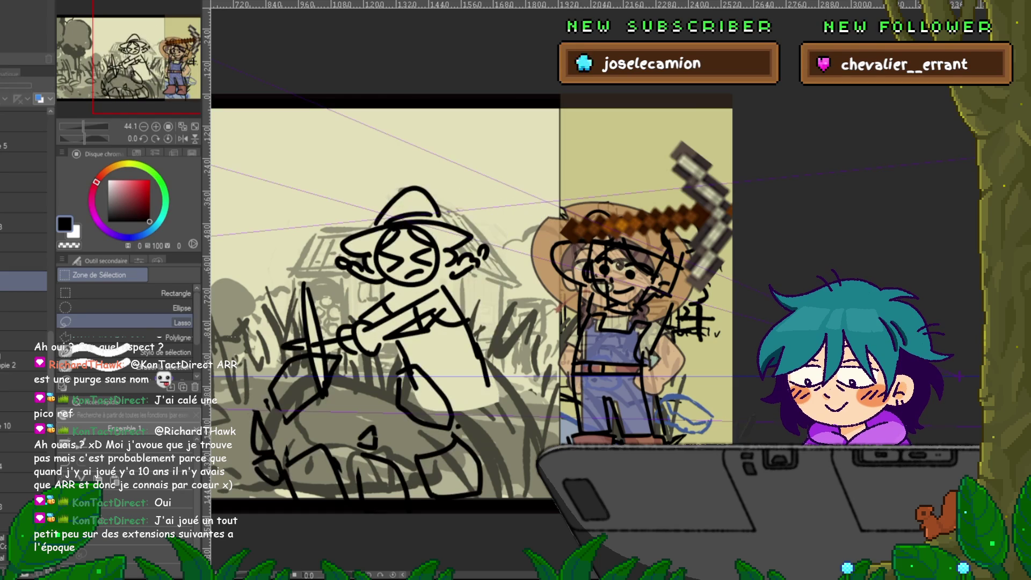
{"action": "key", "text": "ctrl+t"}
{"action": "mouse_move", "coordinate": [483, 301]}
{"action": "left_mouse_down"}
{"action": "mouse_move", "coordinate": [275, 301]}
{"action": "mouse_move", "coordinate": [318, 300]}
{"action": "left_mouse_up"}
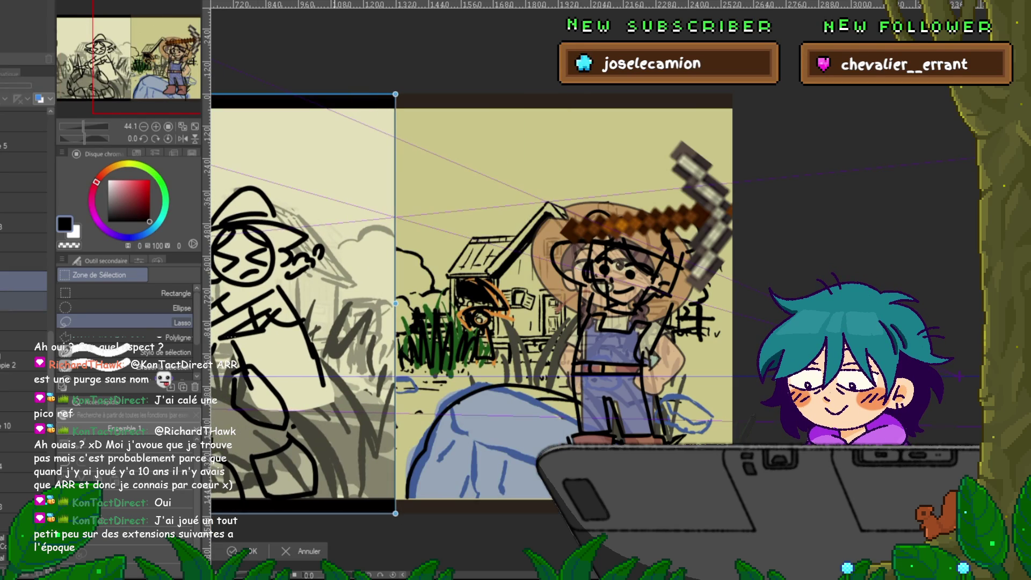
- Confirm the sketch's new position and flip through the project's other drawings
{"action": "key", "text": "Return"}
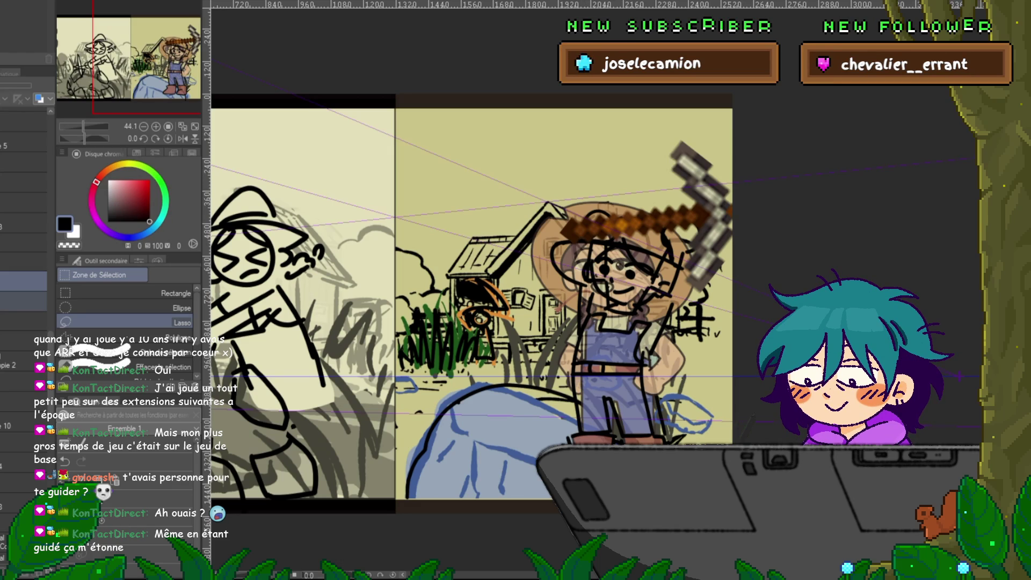
{"action": "key", "text": "space"}
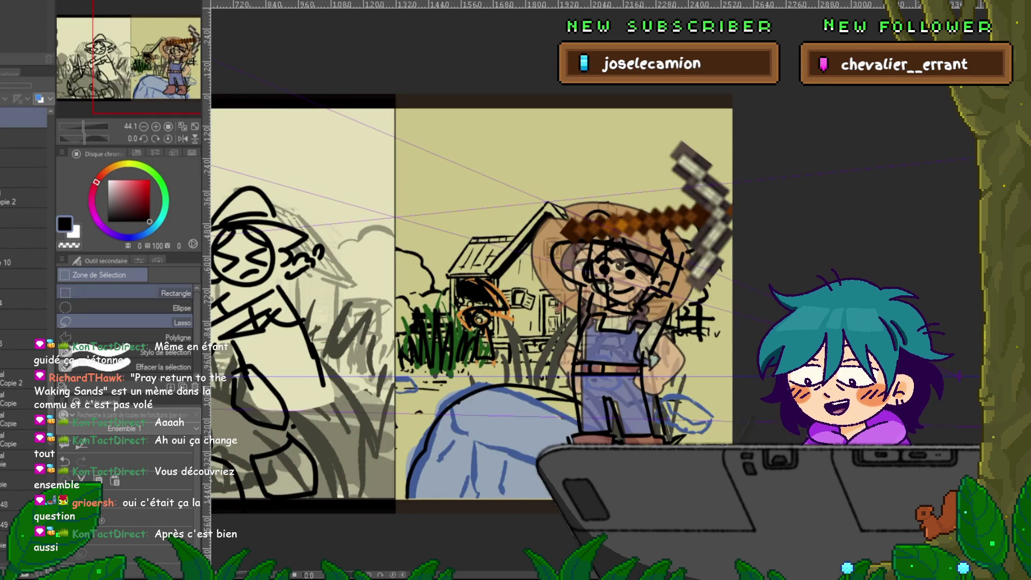
- Select the layer above the farmer-with-pickaxe drawing and take up the fine felt-tip pen (Feutre préc.)
{"action": "scroll", "coordinate": [25, 268], "scroll_direction": "up", "scroll_amount": 3}
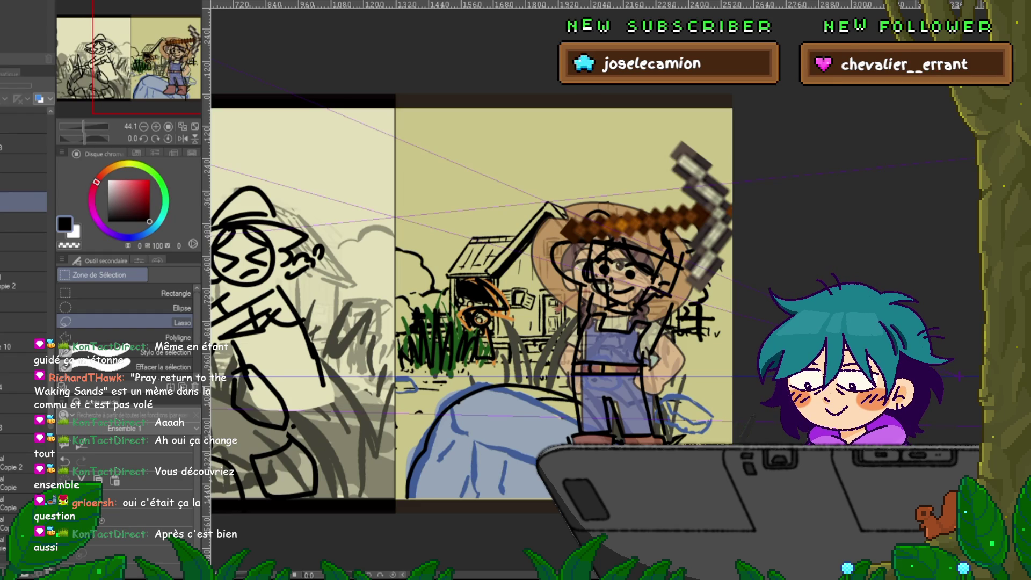
{"action": "left_click", "coordinate": [24, 322]}
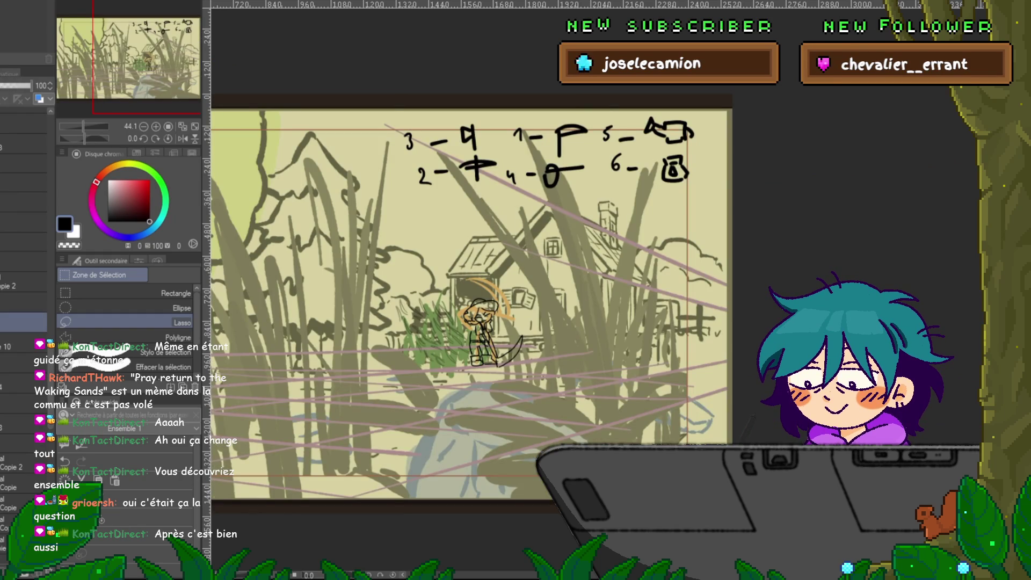
{"action": "left_click", "coordinate": [24, 233]}
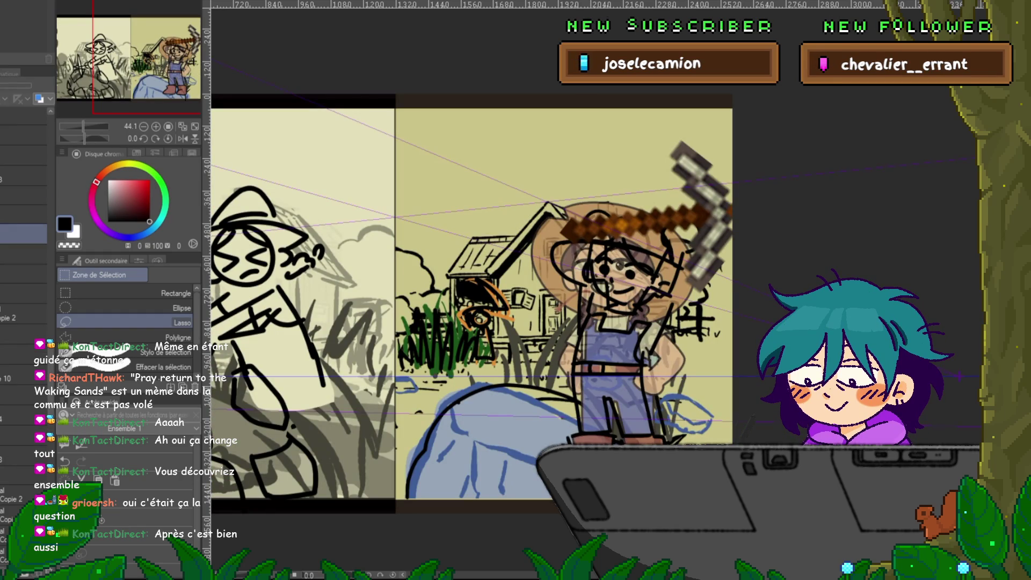
{"action": "left_click", "coordinate": [24, 195]}
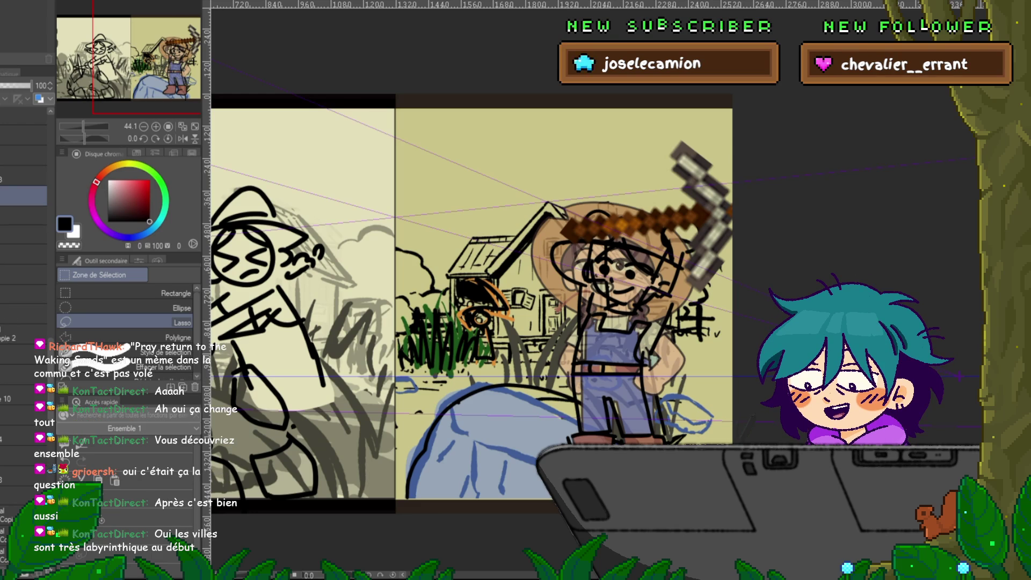
{"action": "key", "text": "p"}
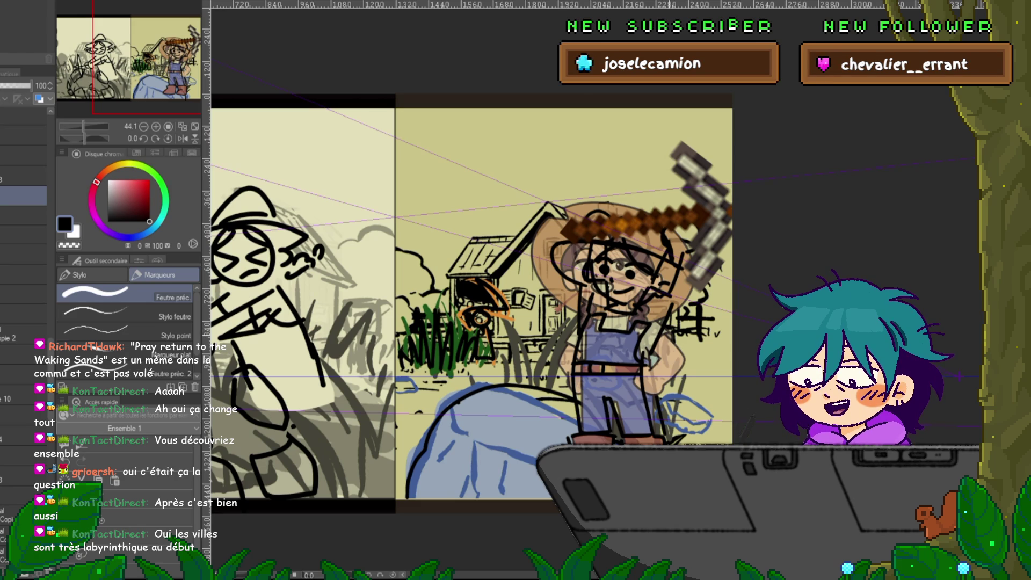
- Centre the farmer on the rock and ink her right side, overall strokes and left boot outline
{"action": "left_click_drag", "start_coordinate": [473, 300], "coordinate": [461, 303]}
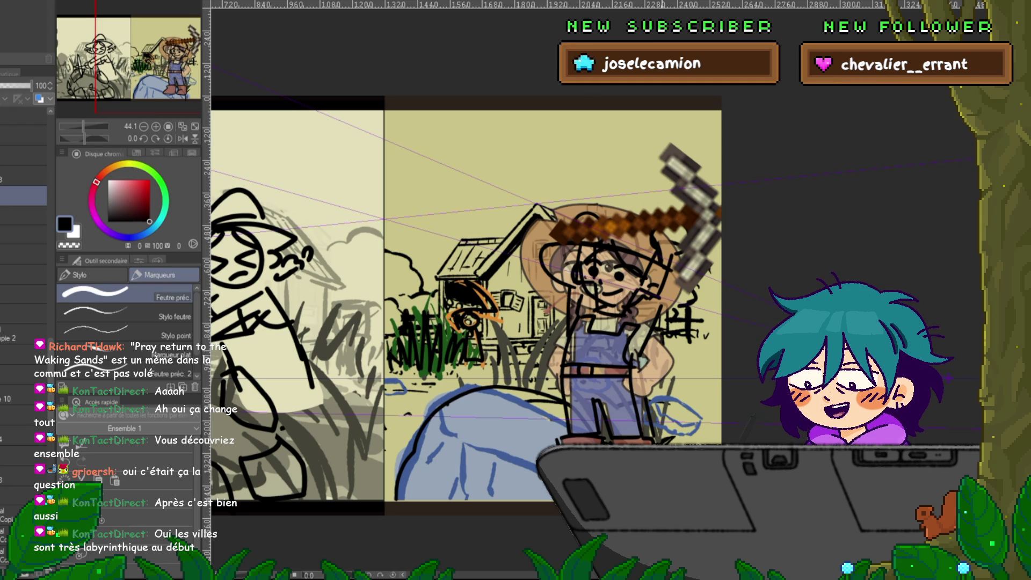
{"action": "left_click_drag", "start_coordinate": [461, 300], "coordinate": [454, 286]}
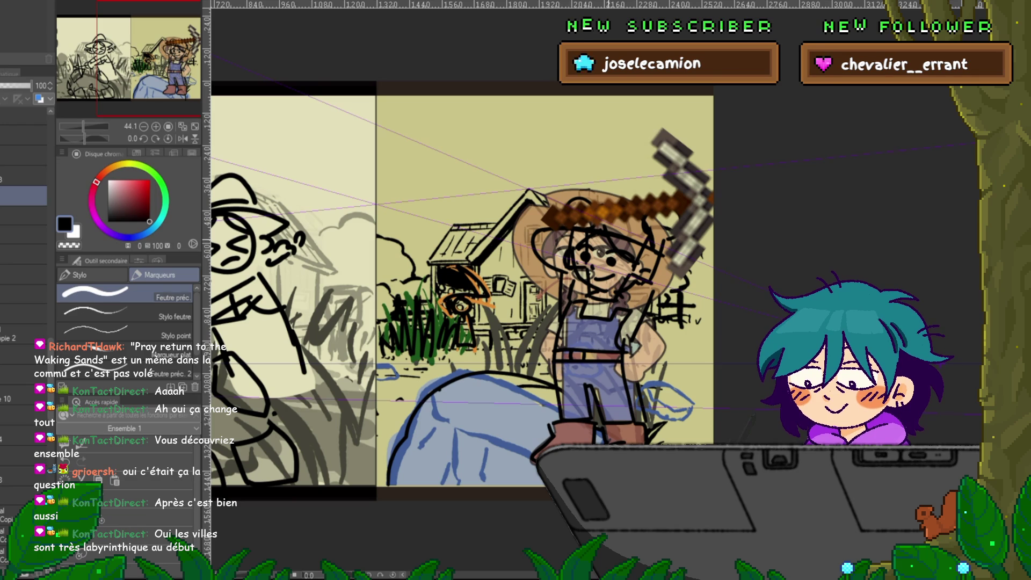
{"action": "mouse_move", "coordinate": [483, 269]}
{"action": "left_mouse_down"}
{"action": "mouse_move", "coordinate": [591, 219]}
{"action": "mouse_move", "coordinate": [478, 267]}
{"action": "mouse_move", "coordinate": [492, 264]}
{"action": "mouse_move", "coordinate": [391, 283]}
{"action": "left_mouse_up"}
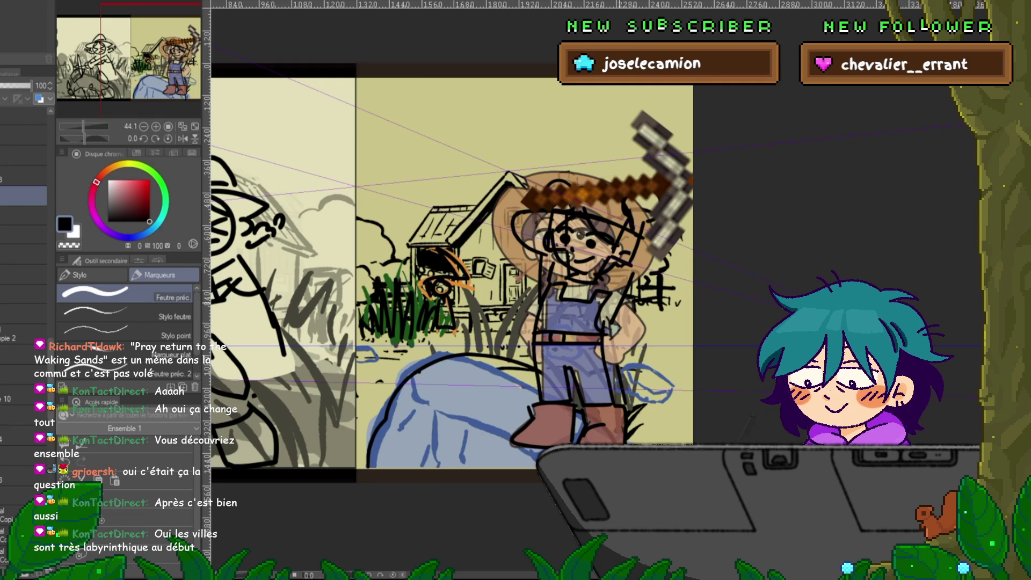
{"action": "mouse_move", "coordinate": [635, 298]}
{"action": "left_mouse_down"}
{"action": "mouse_move", "coordinate": [628, 387]}
{"action": "mouse_move", "coordinate": [632, 369]}
{"action": "left_mouse_up"}
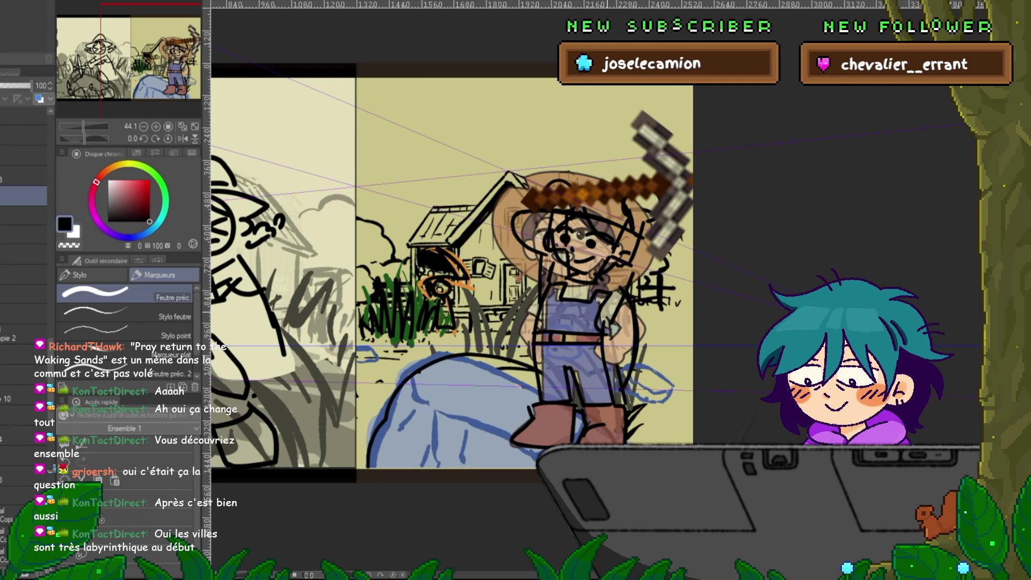
{"action": "left_click_drag", "start_coordinate": [570, 301], "coordinate": [571, 368]}
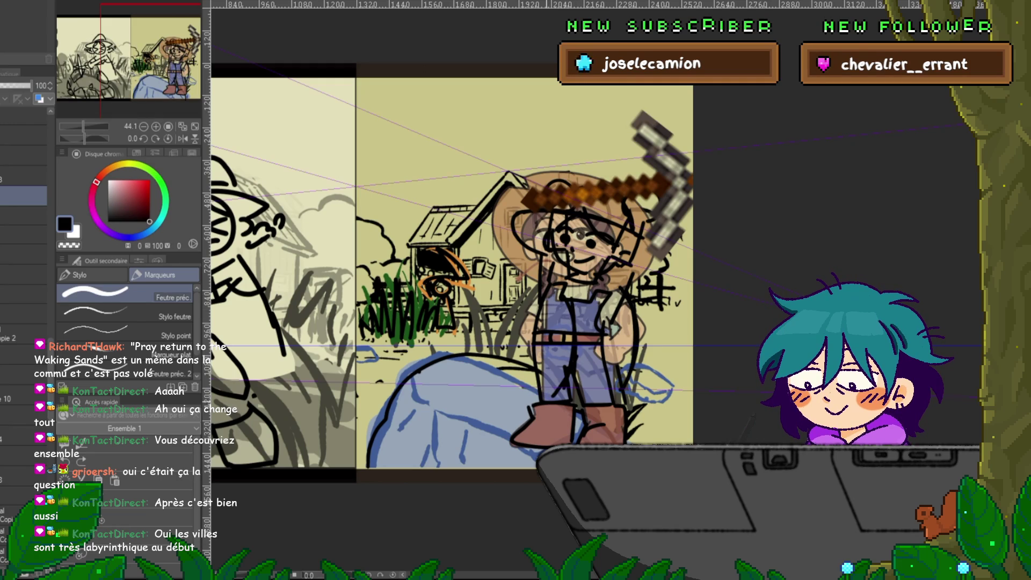
{"action": "left_click_drag", "start_coordinate": [510, 408], "coordinate": [531, 420]}
{"action": "mouse_move", "coordinate": [526, 428]}
{"action": "left_mouse_down"}
{"action": "mouse_move", "coordinate": [557, 446]}
{"action": "mouse_move", "coordinate": [624, 407]}
{"action": "left_mouse_up"}
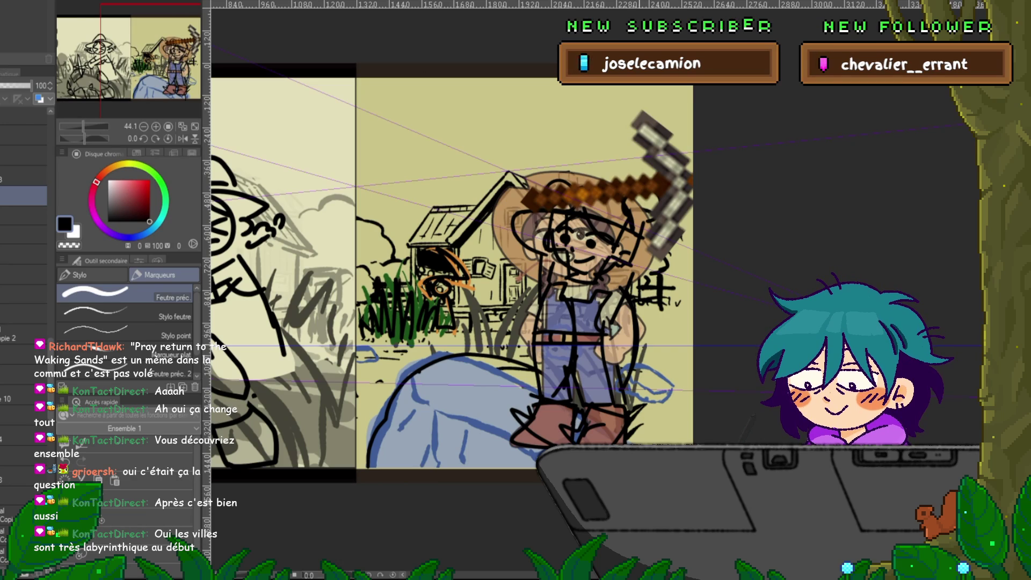
- Ink lines along the girl's left and right legs
{"action": "left_click_drag", "start_coordinate": [562, 346], "coordinate": [556, 395]}
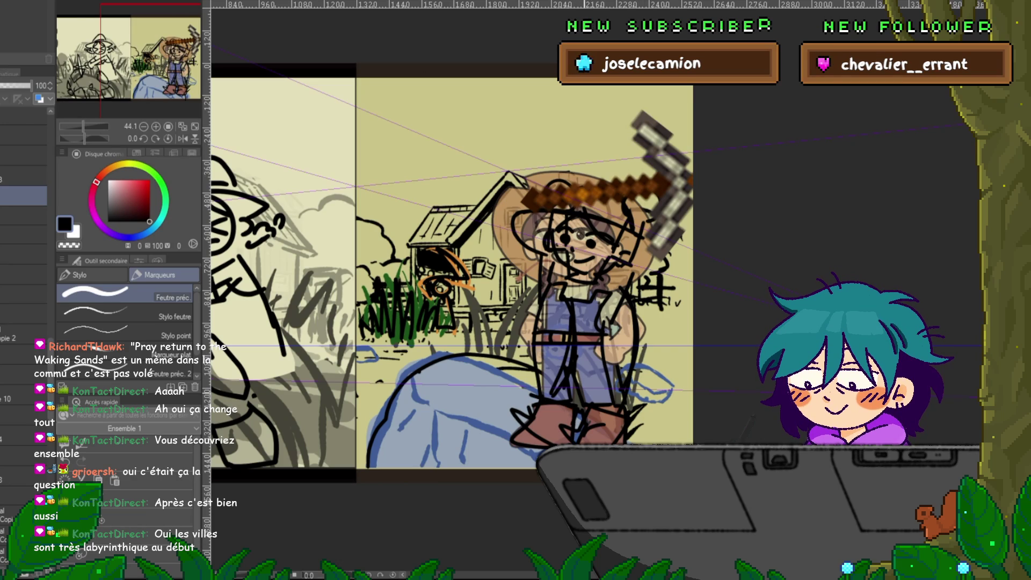
{"action": "left_click_drag", "start_coordinate": [602, 365], "coordinate": [594, 403]}
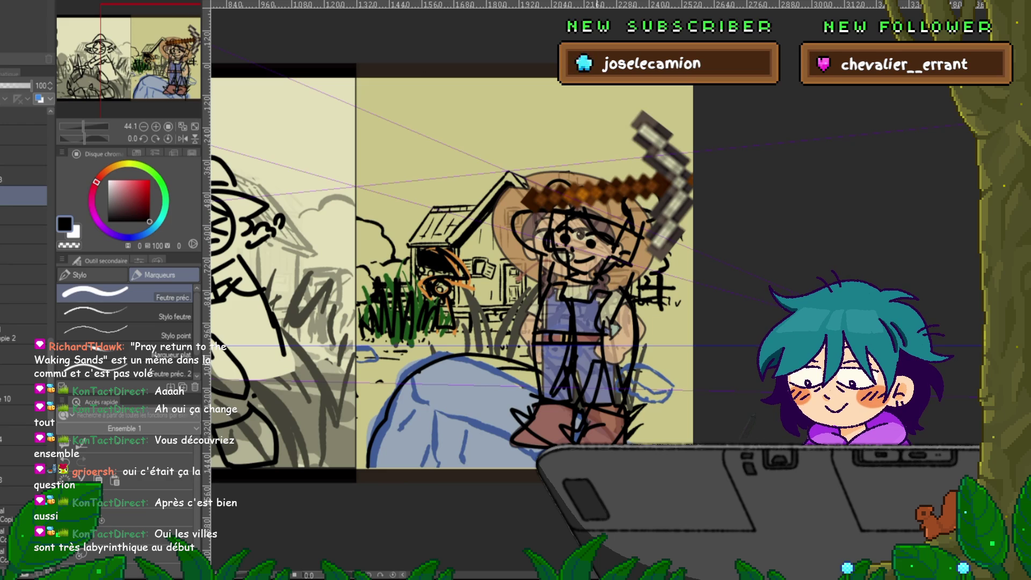
{"action": "mouse_move", "coordinate": [445, 300]}
{"action": "left_mouse_down"}
{"action": "mouse_move", "coordinate": [428, 321]}
{"action": "mouse_move", "coordinate": [579, 256]}
{"action": "mouse_move", "coordinate": [564, 265]}
{"action": "left_mouse_up"}
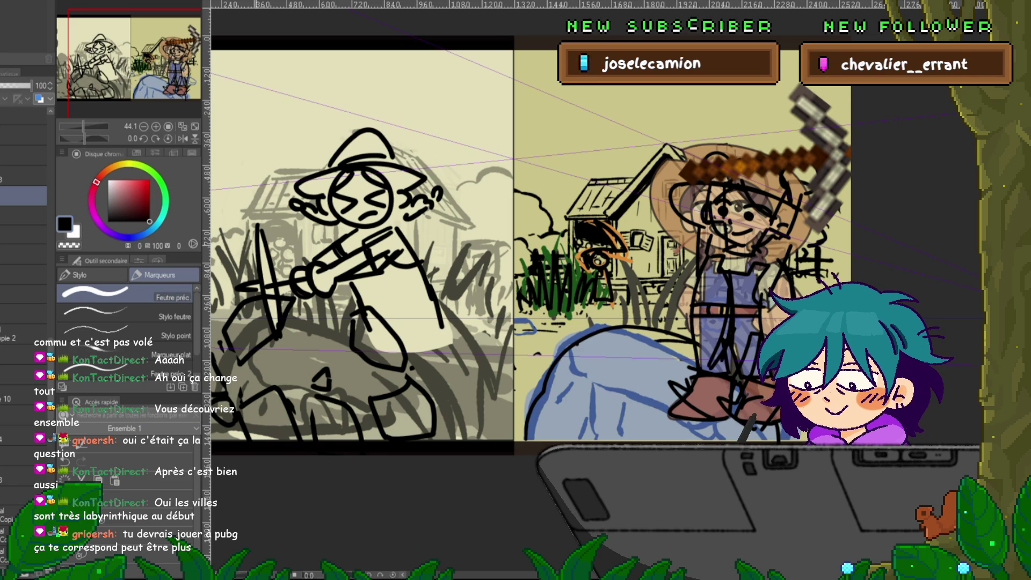
- Lasso the character's head, then move it and rotate it about 13° clockwise
{"action": "key", "text": "m"}
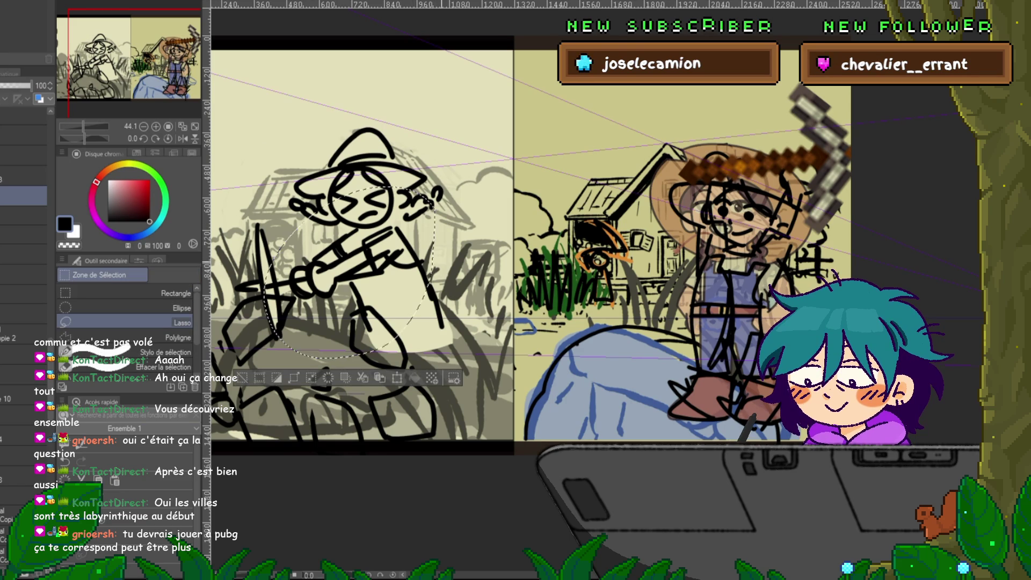
{"action": "key", "text": "p"}
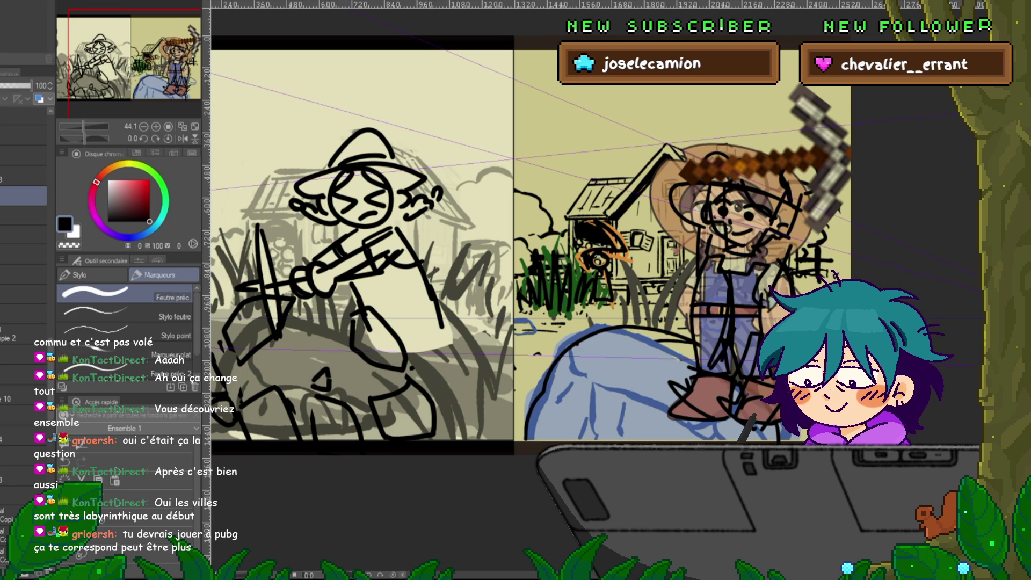
{"action": "key", "text": "m"}
{"action": "mouse_move", "coordinate": [253, 279]}
{"action": "left_mouse_down"}
{"action": "mouse_move", "coordinate": [430, 185]}
{"action": "mouse_move", "coordinate": [451, 280]}
{"action": "mouse_move", "coordinate": [371, 382]}
{"action": "mouse_move", "coordinate": [253, 290]}
{"action": "left_mouse_up"}
{"action": "key", "text": "ctrl+t"}
{"action": "left_click_drag", "start_coordinate": [711, 286], "coordinate": [723, 307]}
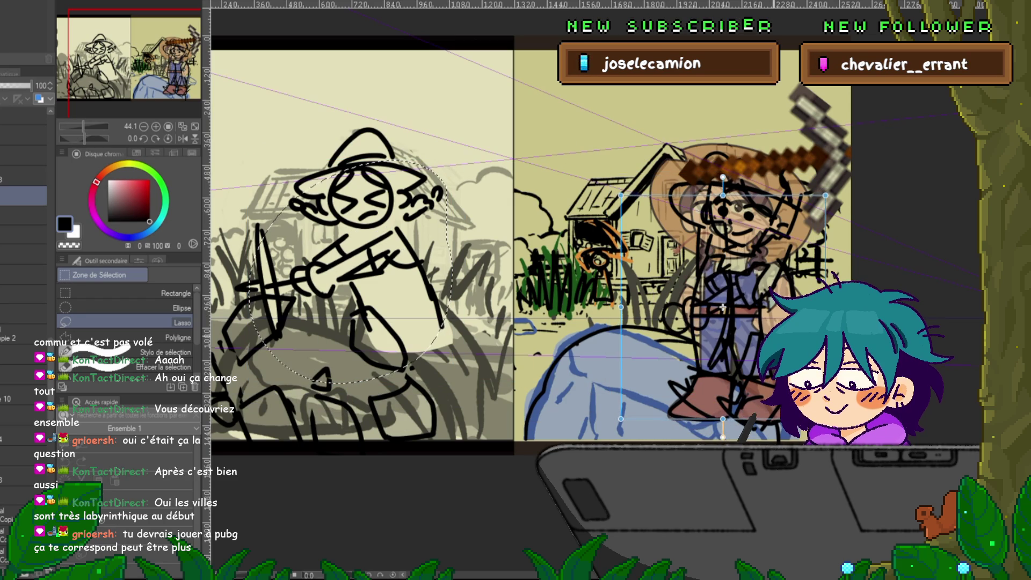
{"action": "left_click_drag", "start_coordinate": [723, 437], "coordinate": [696, 433]}
{"action": "mouse_move", "coordinate": [723, 307]}
{"action": "left_mouse_down"}
{"action": "mouse_move", "coordinate": [724, 293]}
{"action": "mouse_move", "coordinate": [592, 347]}
{"action": "mouse_move", "coordinate": [474, 341]}
{"action": "left_mouse_up"}
{"action": "key", "text": "Return"}
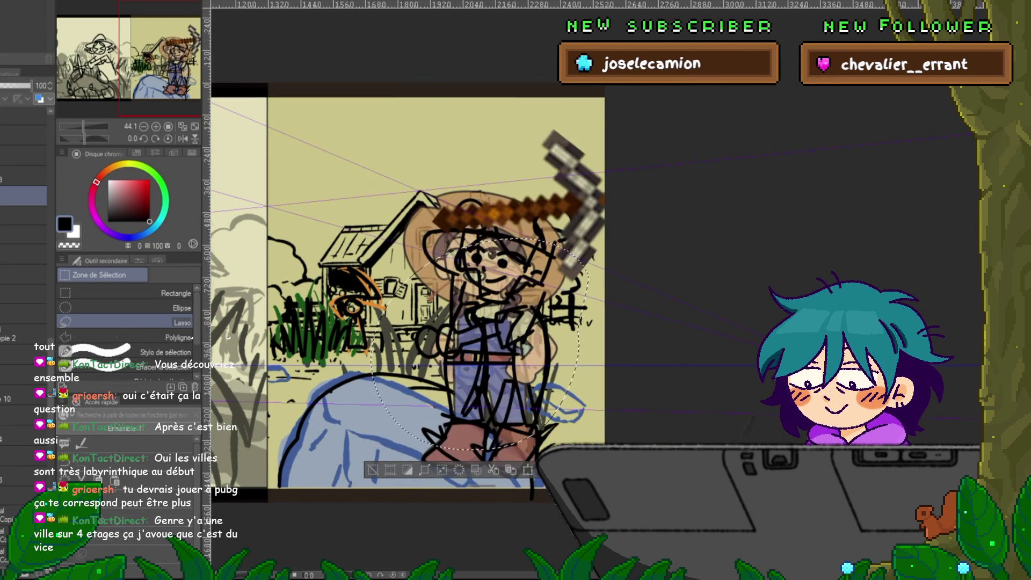
- Set the coloured reference layer's opacity to 64, undo the recent figure edits, and return to the pen
{"action": "left_click", "coordinate": [24, 215]}
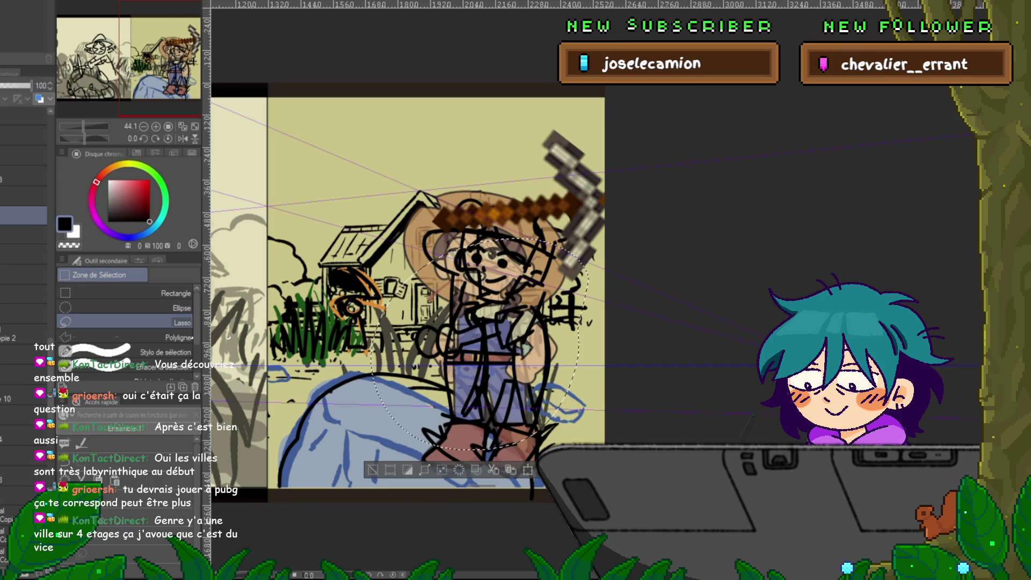
{"action": "left_click", "coordinate": [16, 85]}
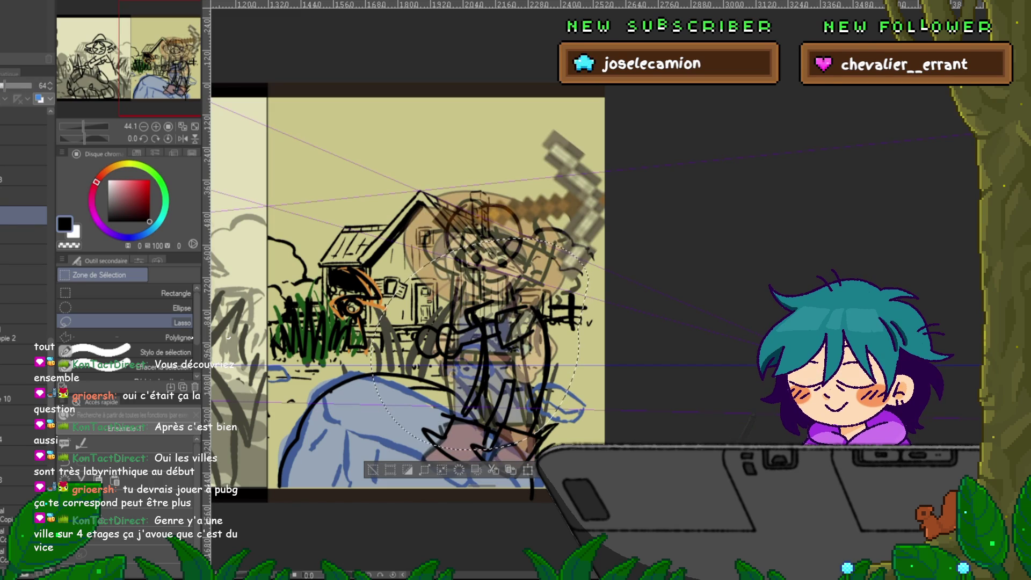
{"action": "key", "text": "ctrl+z"}
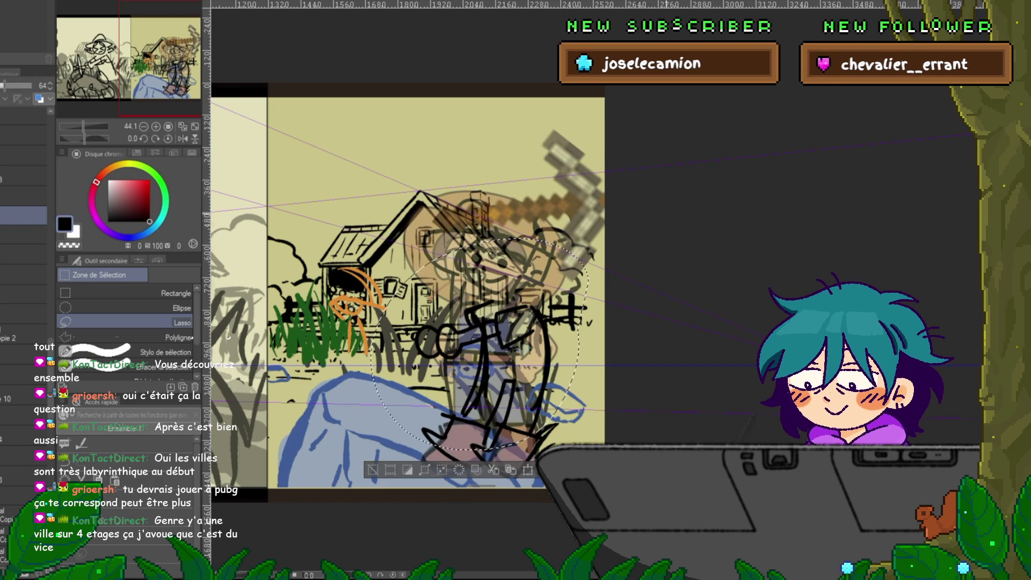
{"action": "key", "text": "ctrl+z"}
{"action": "key", "text": "p"}
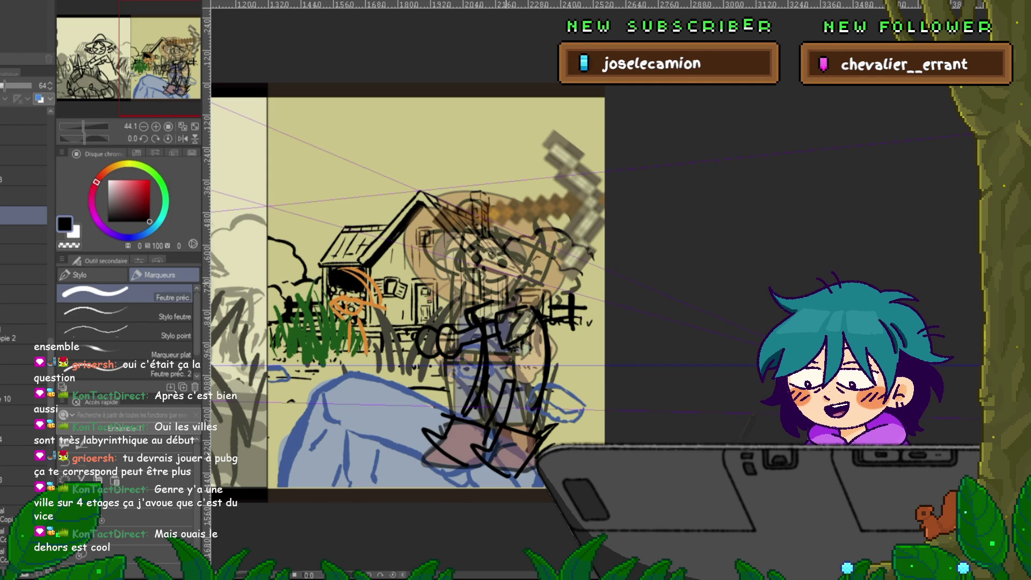
{"action": "scroll", "coordinate": [24, 322], "scroll_direction": "up", "scroll_amount": 2}
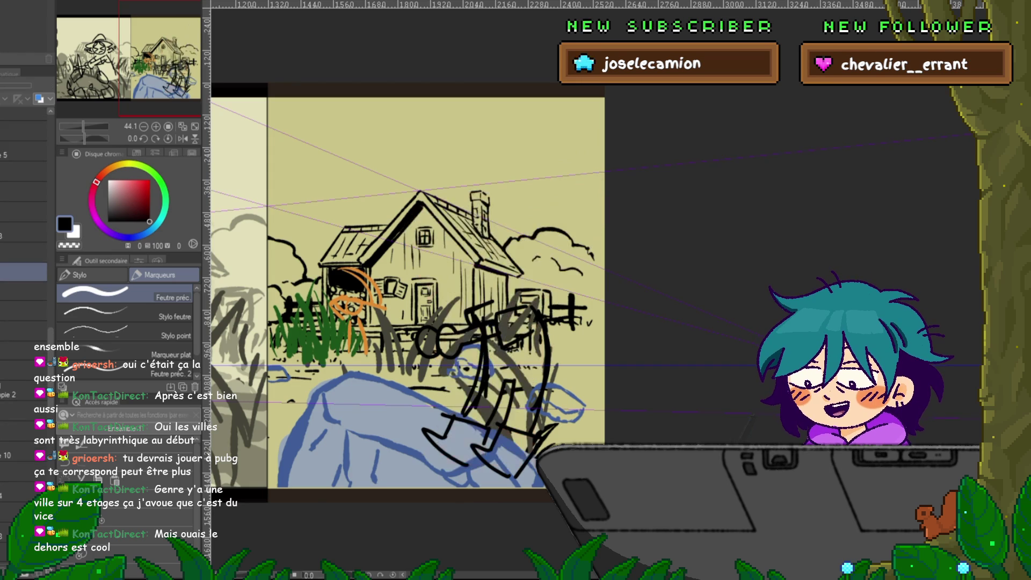
- Hide the girl's black lineart layer briefly, then show it again to check it
{"action": "left_click", "coordinate": [24, 252]}
{"action": "key", "text": "Delete"}
{"action": "key", "text": "ctrl+z"}
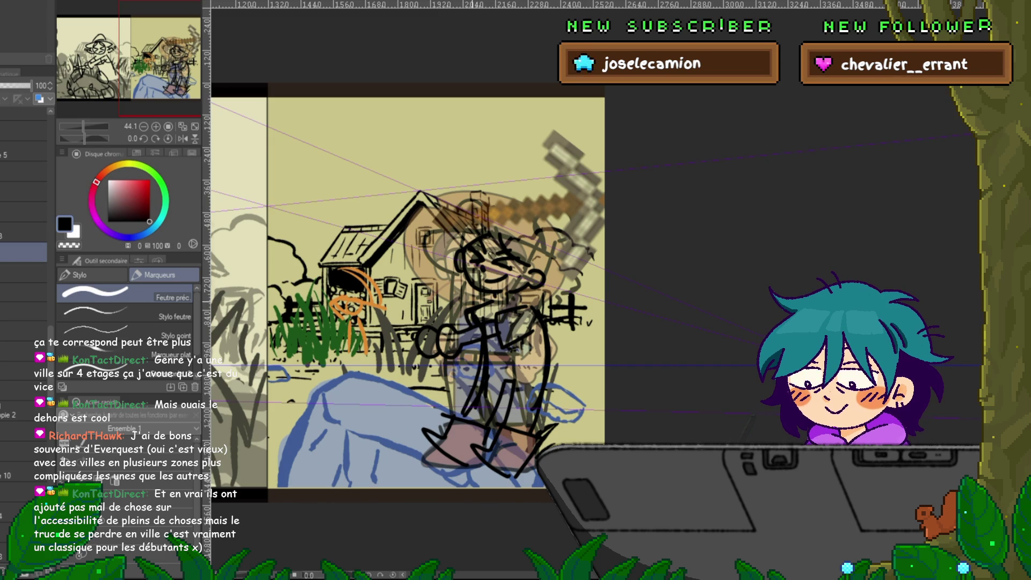
- Tilt the new head and shift it slightly left
{"action": "key", "text": "ctrl+t"}
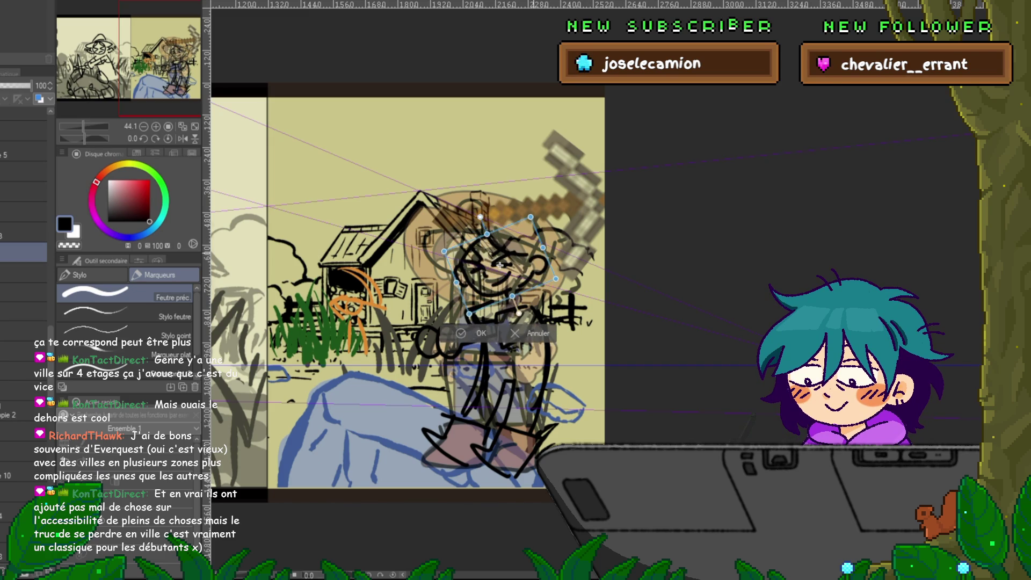
{"action": "left_click_drag", "start_coordinate": [498, 277], "coordinate": [496, 279]}
{"action": "key", "text": "Return"}
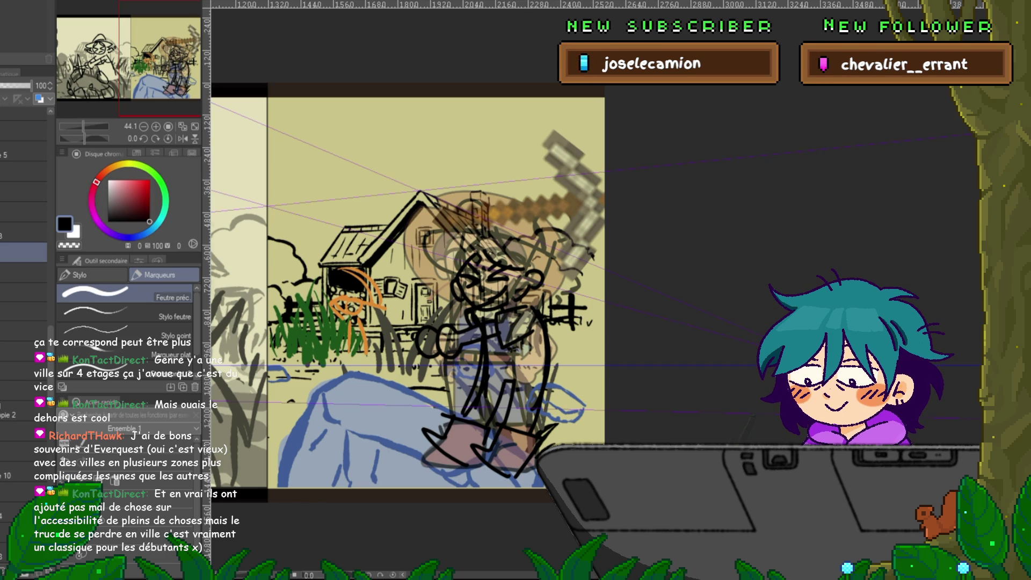
- Hide the tan reference sketch and pickaxe, plus the house, grass and rock background
{"action": "key", "text": "ctrl+Tab"}
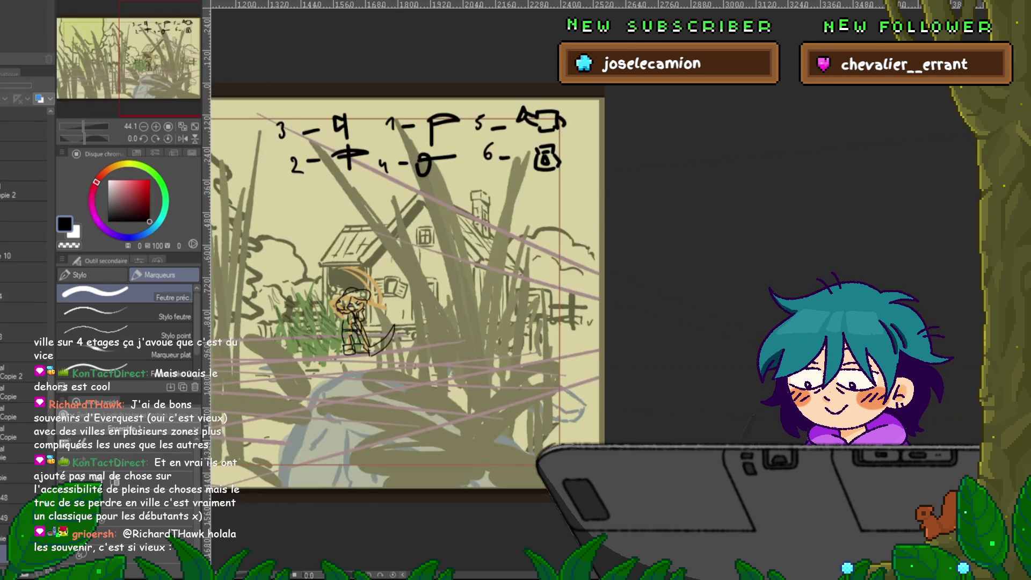
{"action": "key", "text": "ctrl+Tab"}
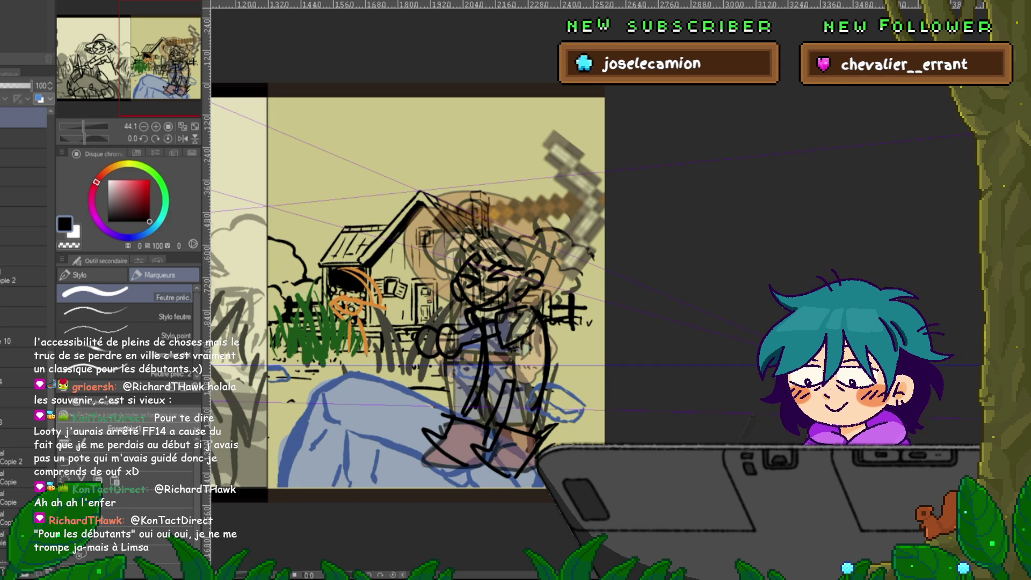
{"action": "scroll", "coordinate": [25, 226], "scroll_direction": "up", "scroll_amount": 3}
{"action": "key", "text": "Delete"}
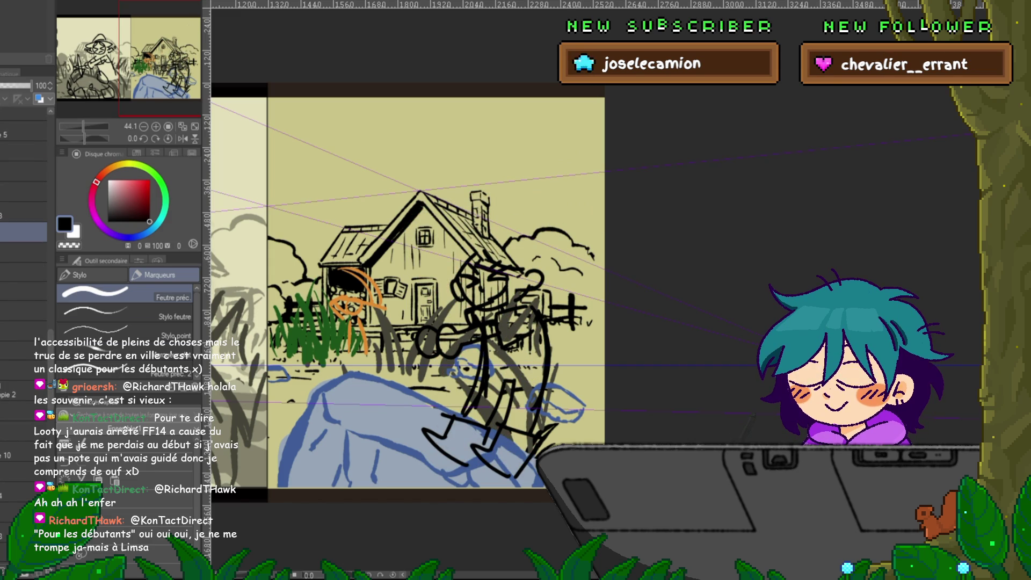
{"action": "key", "text": "Delete"}
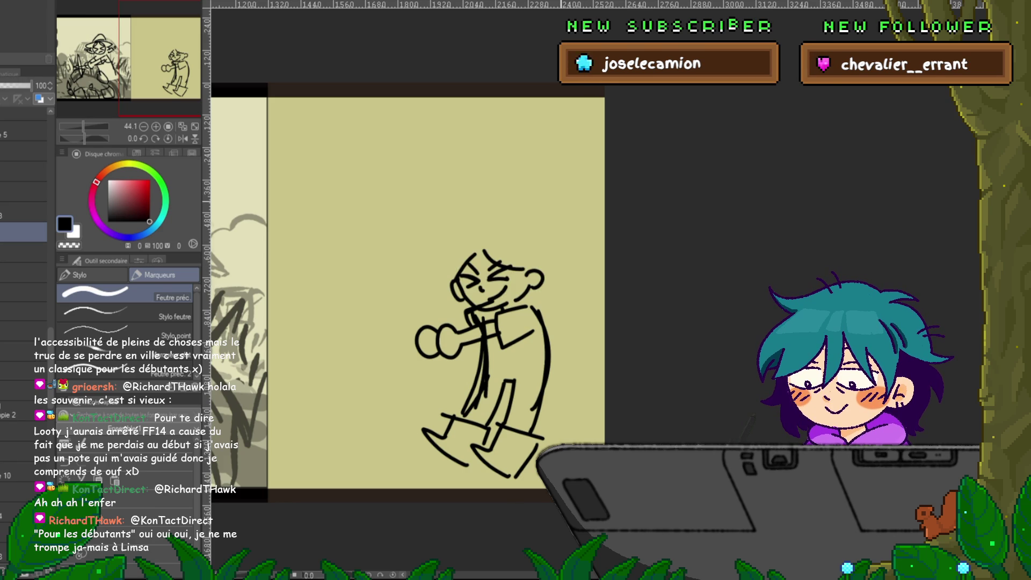
- Lasso the side-view girl's hat on the character sheet, then return to the animation document
{"action": "key", "text": "ctrl+Tab"}
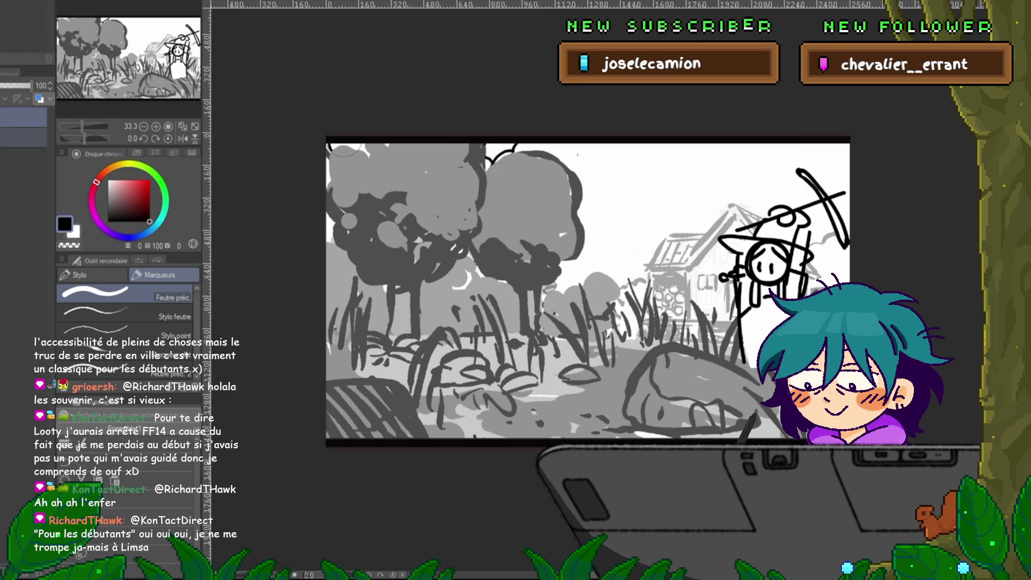
{"action": "key", "text": "ctrl+Tab"}
{"action": "key", "text": "ctrl+Tab"}
{"action": "key", "text": "ctrl+Tab"}
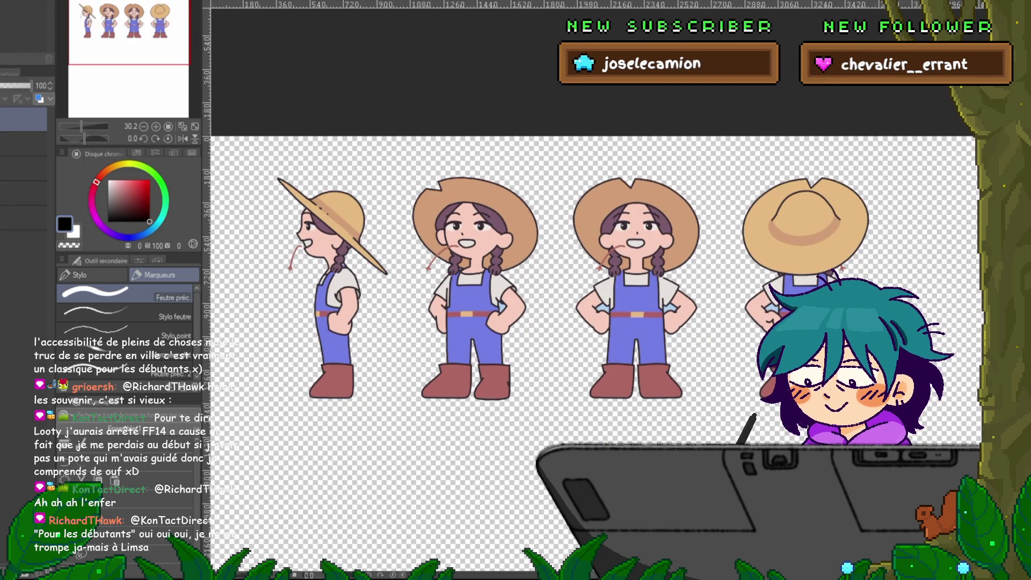
{"action": "key", "text": "m"}
{"action": "left_click_drag", "start_coordinate": [317, 168], "coordinate": [300, 235]}
{"action": "mouse_move", "coordinate": [381, 283]}
{"action": "left_mouse_down"}
{"action": "mouse_move", "coordinate": [396, 253]}
{"action": "mouse_move", "coordinate": [322, 169]}
{"action": "left_mouse_up"}
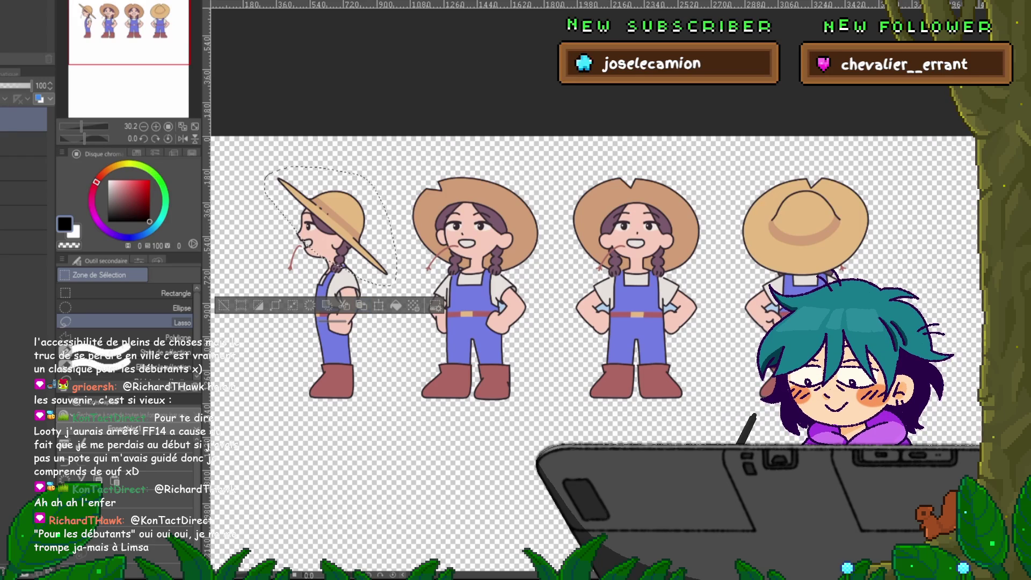
{"action": "key", "text": "ctrl+Tab"}
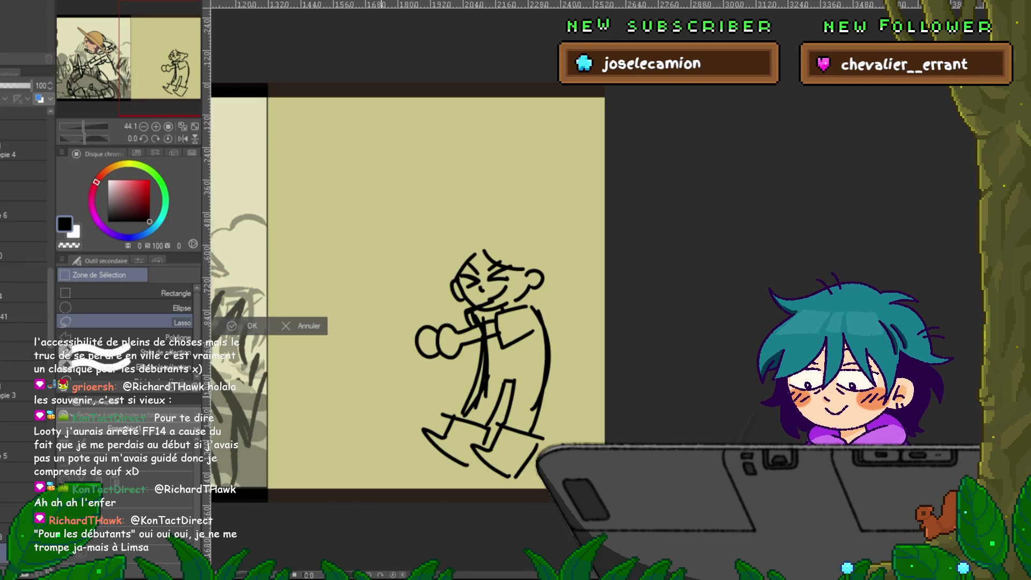
- Paste the copied straw hat into the panel, removing the pasted face so only the hat remains
{"action": "key", "text": "ctrl+minus"}
{"action": "key", "text": "ctrl+minus"}
{"action": "key", "text": "ctrl+v"}
{"action": "key", "text": "ctrl+t"}
{"action": "scroll", "coordinate": [427, 329], "scroll_direction": "up", "scroll_amount": 5}
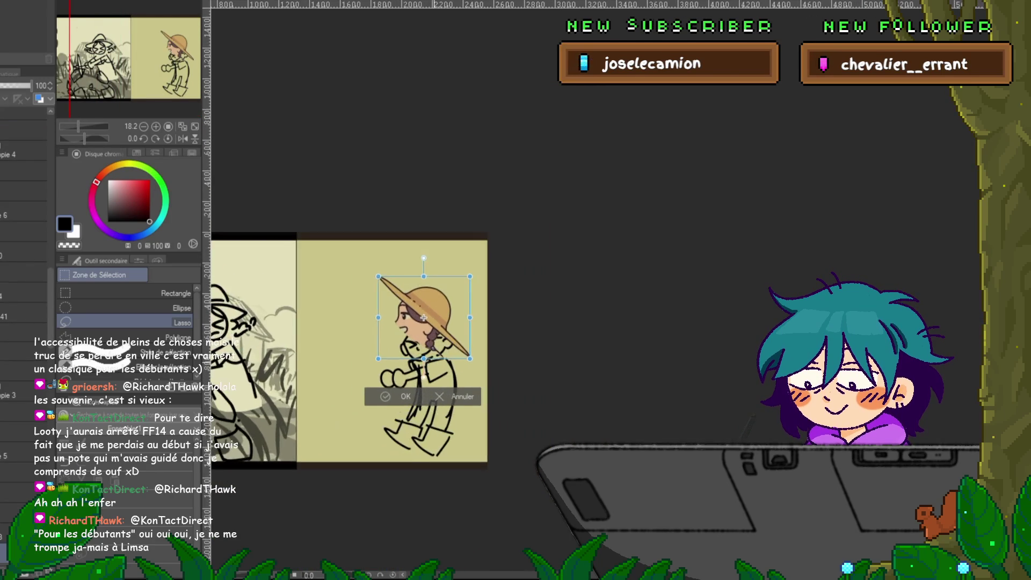
{"action": "key", "text": "Return"}
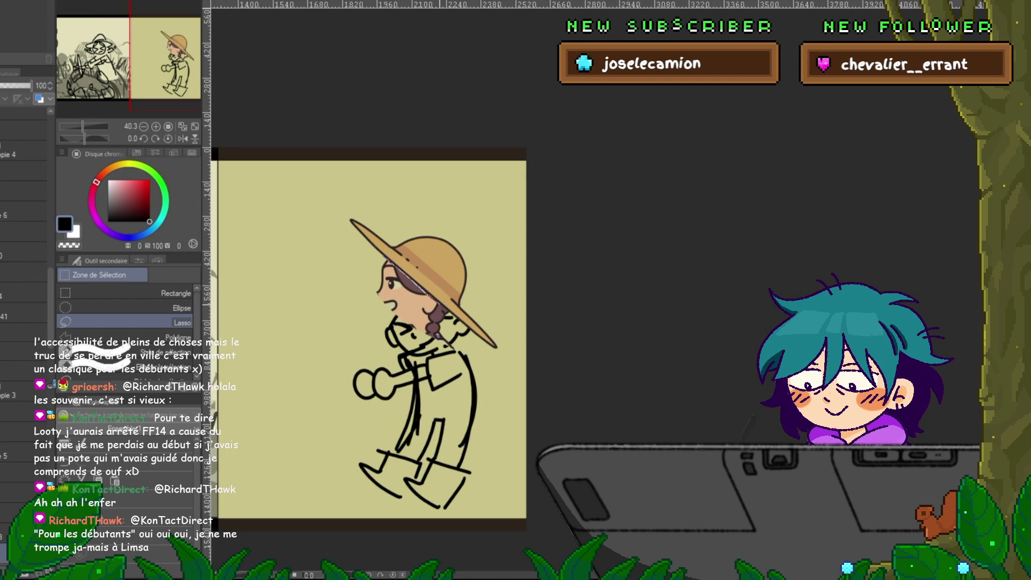
{"action": "key", "text": "ctrl+z"}
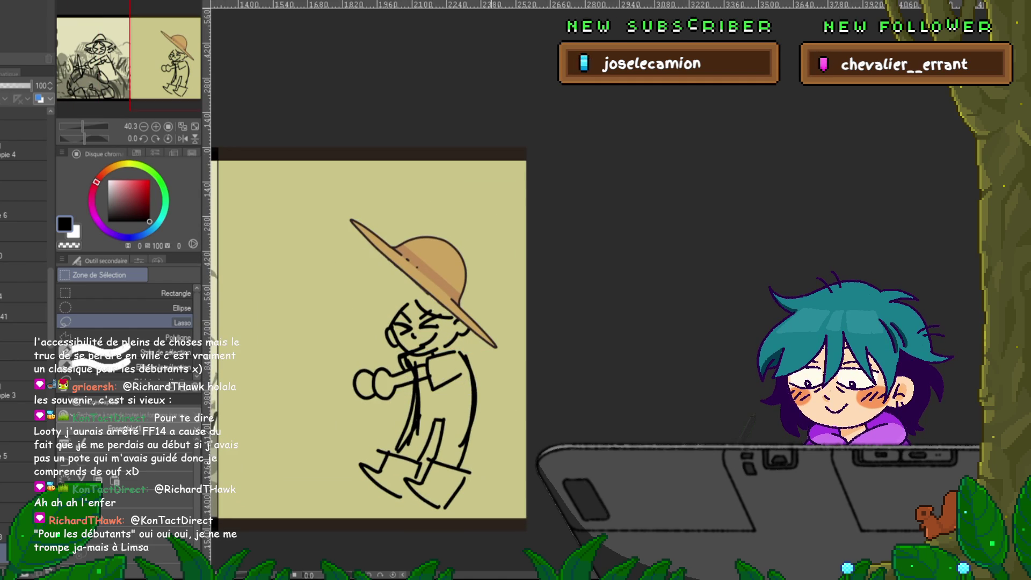
- Rotate the hat so it sits level on the girl's head
{"action": "key", "text": "ctrl+t"}
{"action": "mouse_move", "coordinate": [414, 365]}
{"action": "left_mouse_down"}
{"action": "mouse_move", "coordinate": [471, 353]}
{"action": "mouse_move", "coordinate": [462, 374]}
{"action": "mouse_move", "coordinate": [455, 361]}
{"action": "left_mouse_up"}
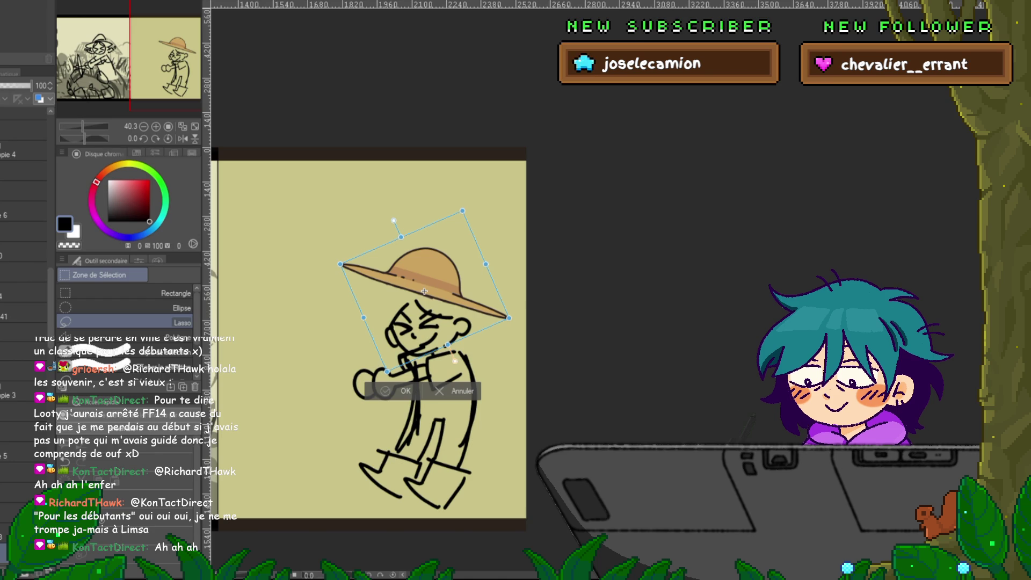
{"action": "key", "text": "Return"}
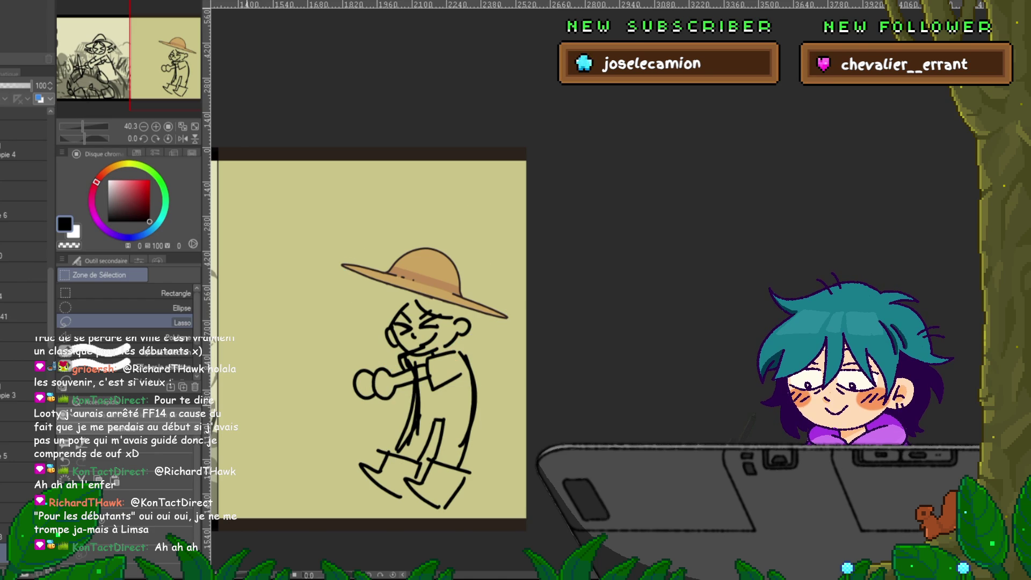